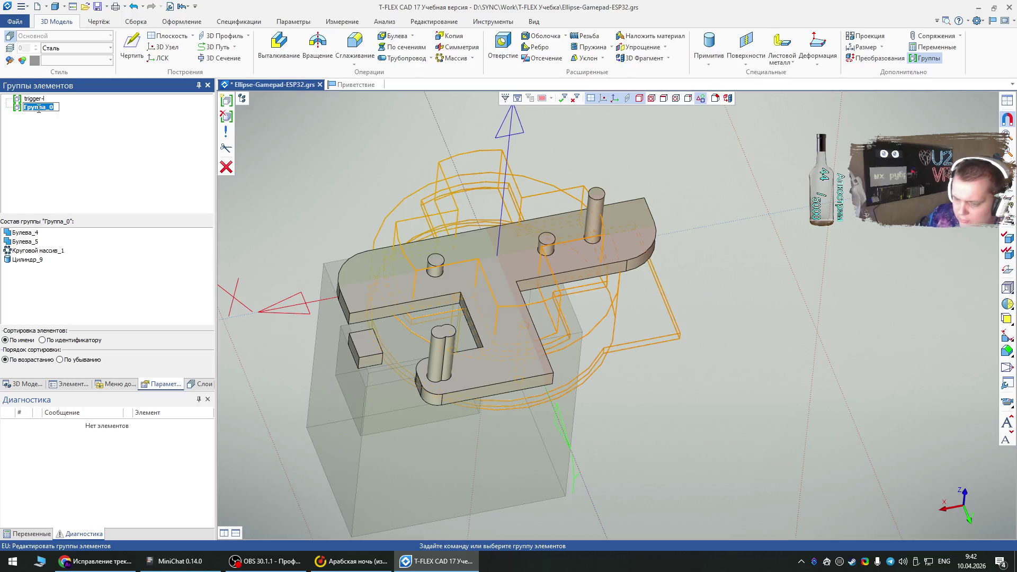
{"action": "type", "text": "dpad"}
Step: Confirm the group name dpad and hide the five trigger bodies in the 3D Модель tree
{"action": "key", "text": "Return"}
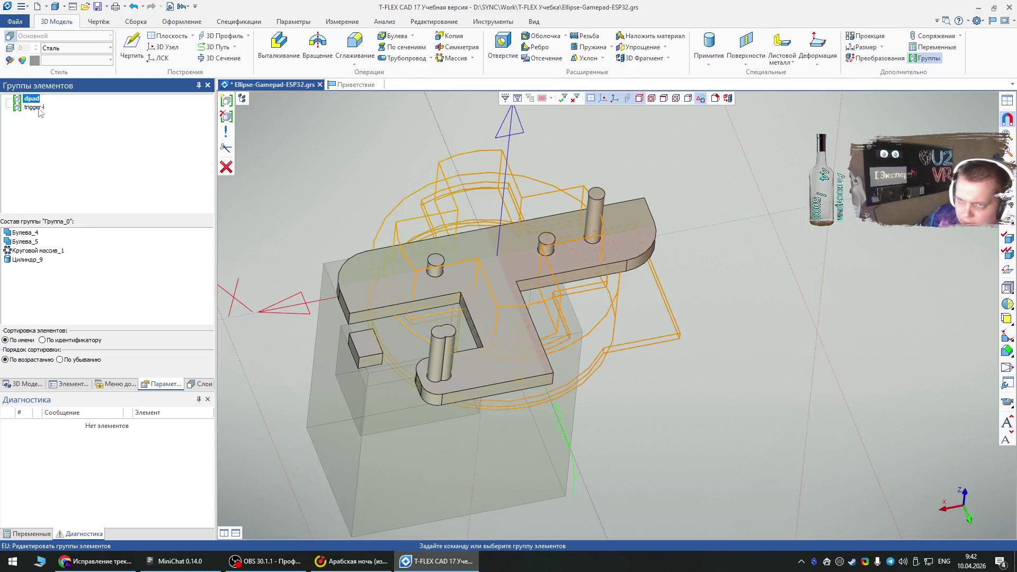
{"action": "left_click", "coordinate": [35, 385]}
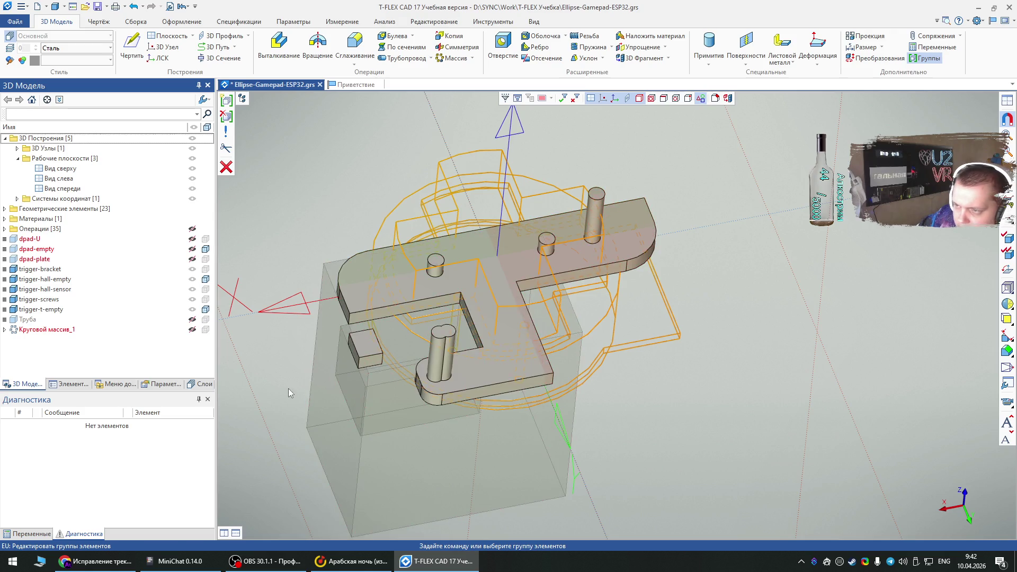
{"action": "left_click", "coordinate": [357, 328]}
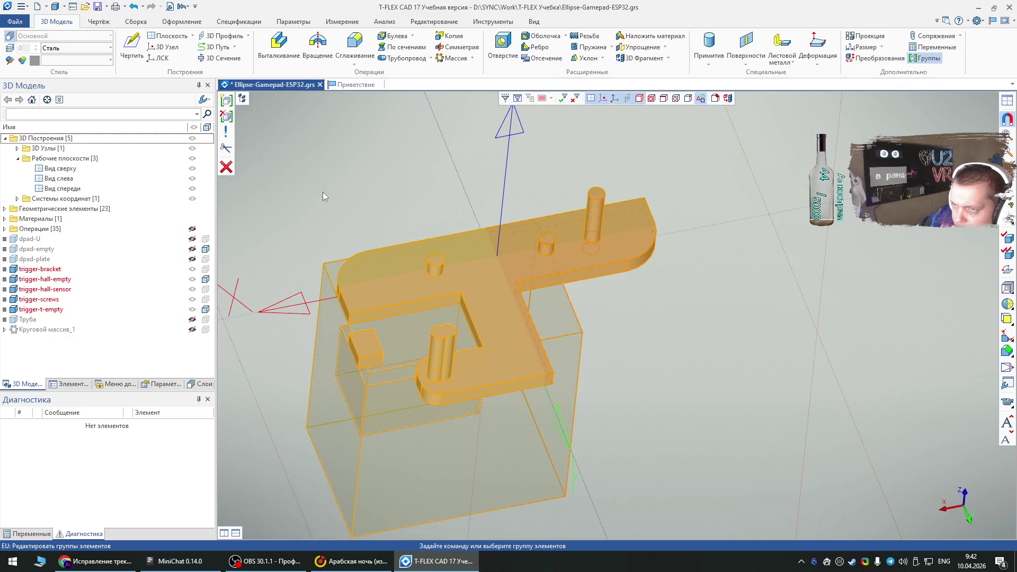
{"action": "right_click", "coordinate": [369, 333]}
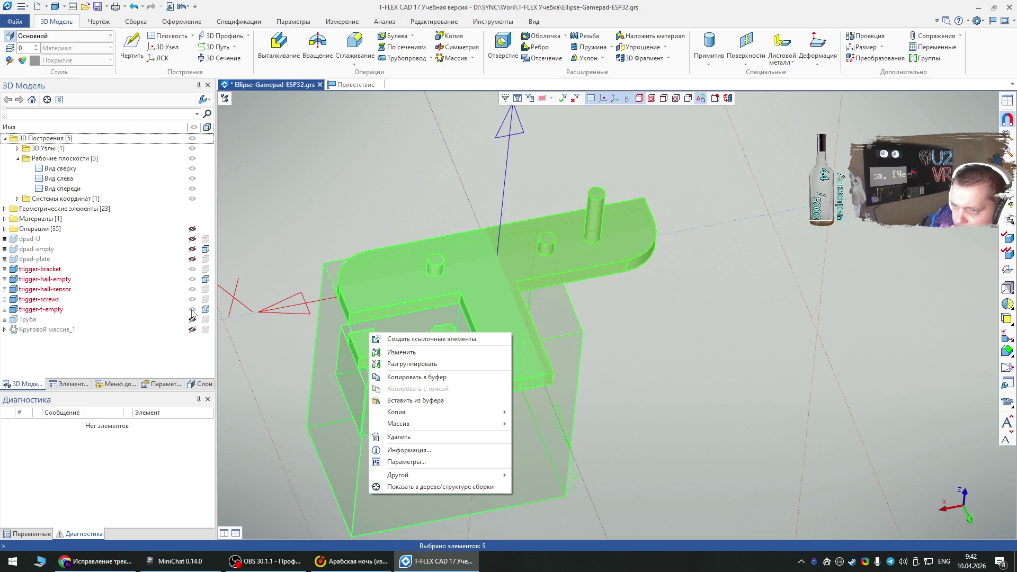
{"action": "left_click", "coordinate": [303, 250]}
{"action": "left_click", "coordinate": [374, 290]}
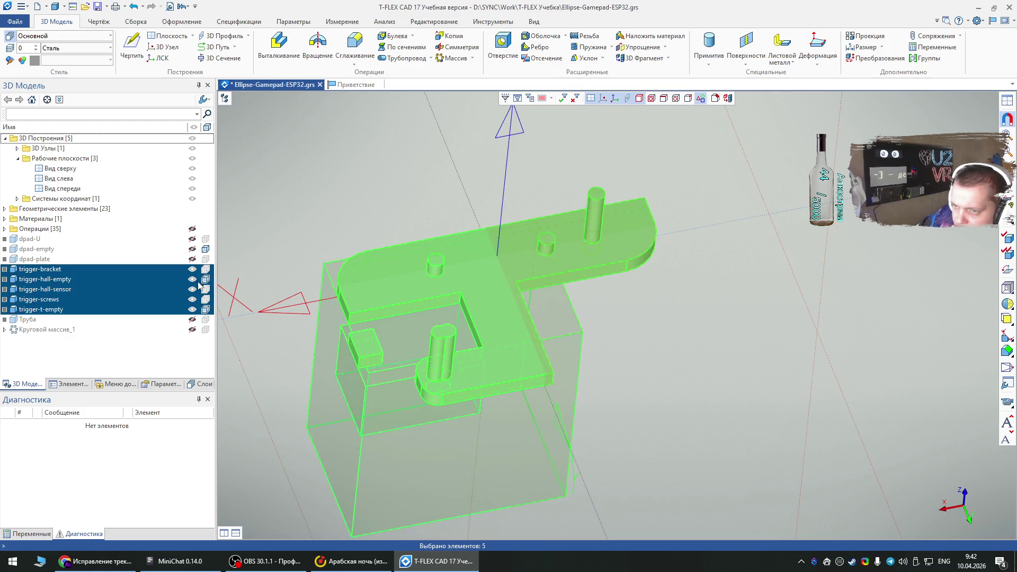
{"action": "left_click", "coordinate": [193, 271]}
{"action": "left_click", "coordinate": [452, 235]}
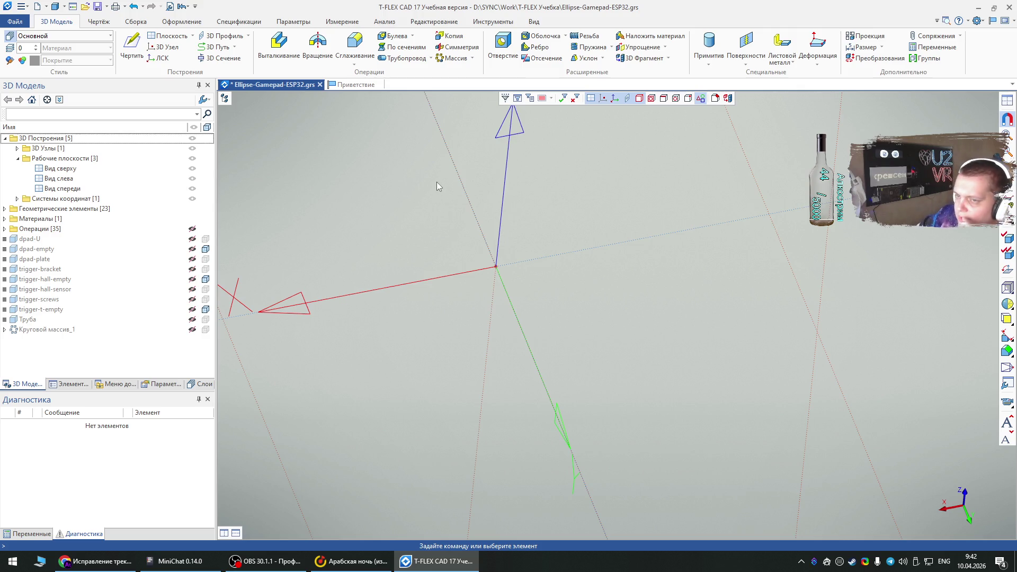
Step: Orbit the empty view and start a Параллелепипед box primitive
{"action": "mouse_move", "coordinate": [437, 182]}
{"action": "middle_mouse_down"}
{"action": "mouse_move", "coordinate": [415, 303]}
{"action": "mouse_move", "coordinate": [488, 380]}
{"action": "mouse_move", "coordinate": [520, 370]}
{"action": "middle_mouse_up"}
{"action": "scroll", "coordinate": [520, 370], "scroll_direction": "down", "scroll_amount": 3}
{"action": "scroll", "coordinate": [479, 329], "scroll_direction": "up", "scroll_amount": 3}
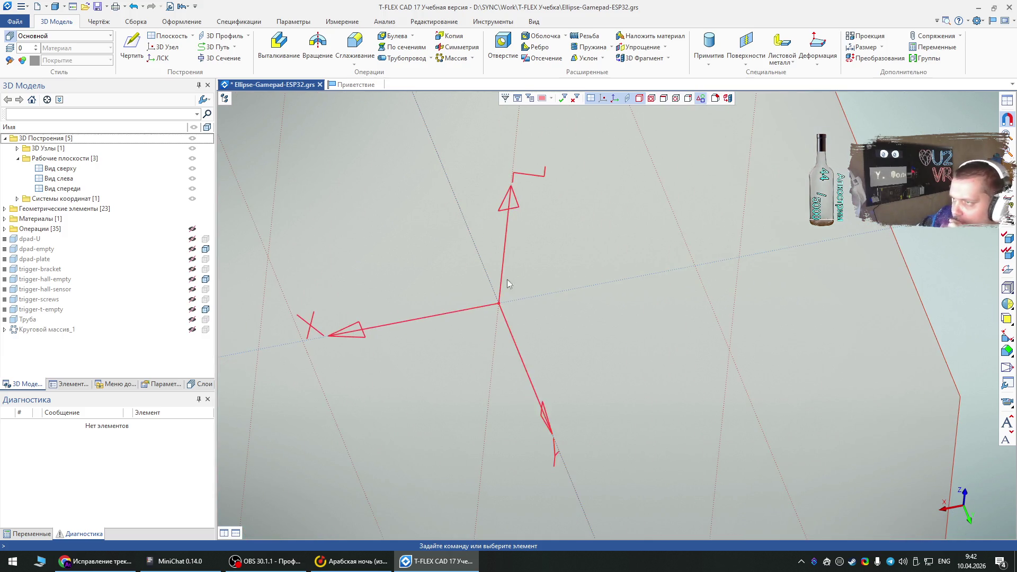
{"action": "left_click", "coordinate": [708, 53]}
{"action": "mouse_move", "coordinate": [710, 73]}
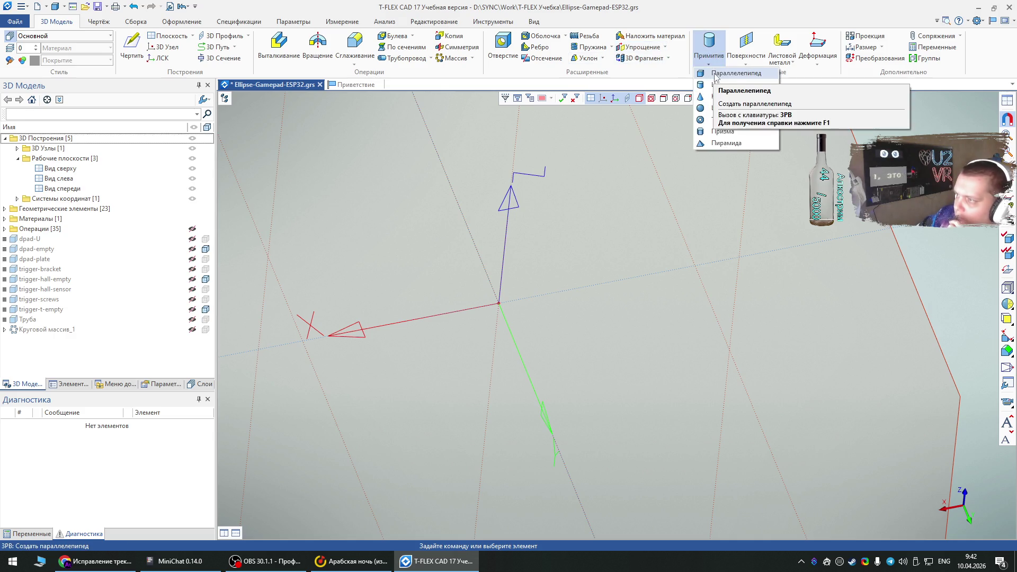
{"action": "left_click", "coordinate": [742, 85]}
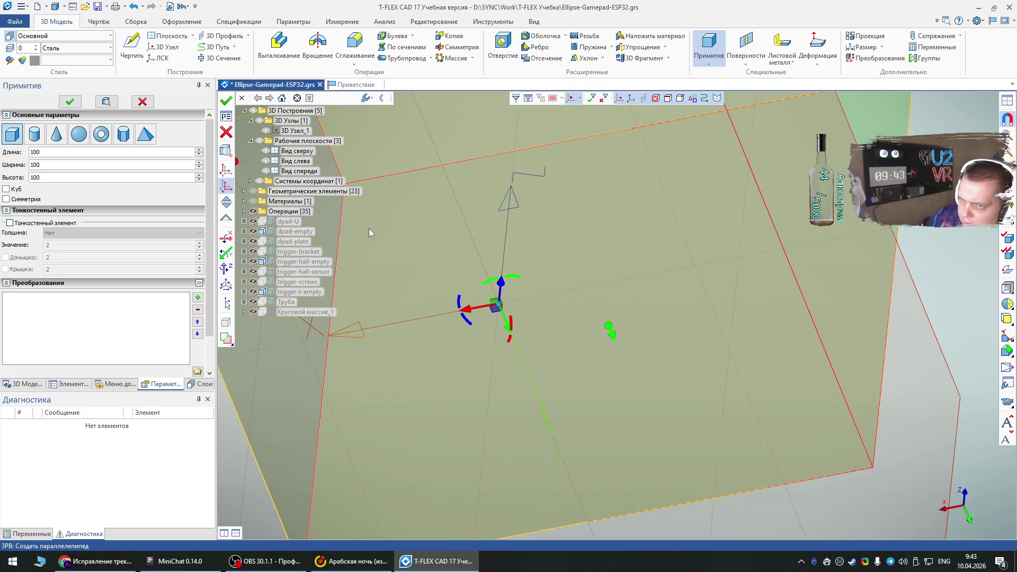
Step: Set the box length 14, width 14 and height 1.5
{"action": "double_click", "coordinate": [67, 151]}
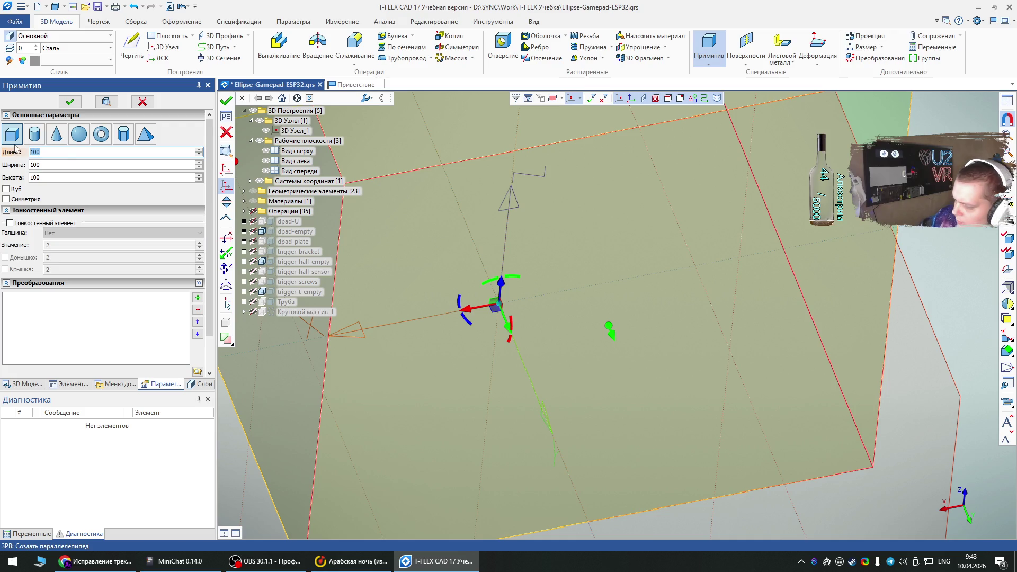
{"action": "type", "text": "14"}
{"action": "key", "text": "Tab"}
{"action": "type", "text": "16"}
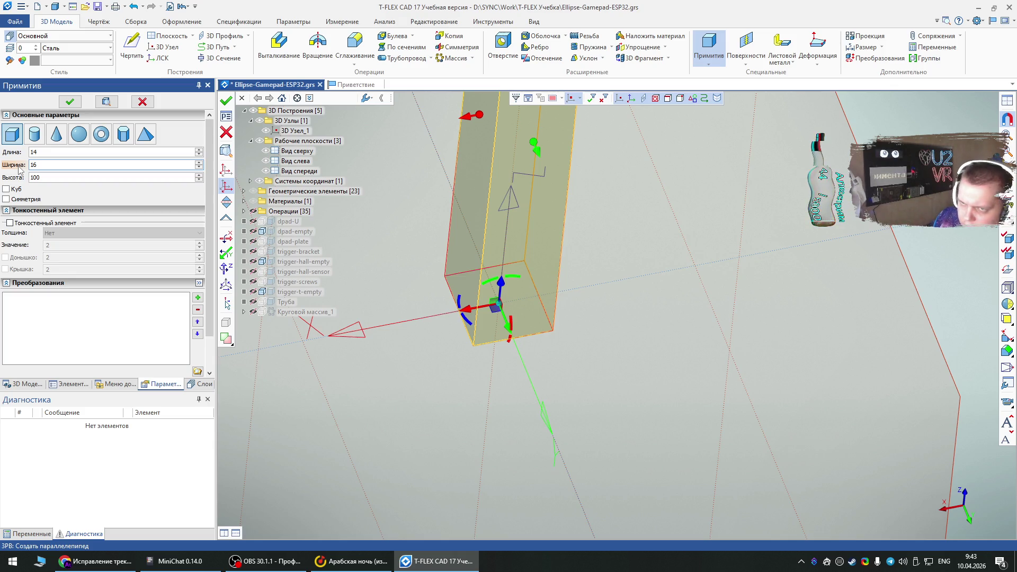
{"action": "key", "text": "BackSpace"}
{"action": "type", "text": "4"}
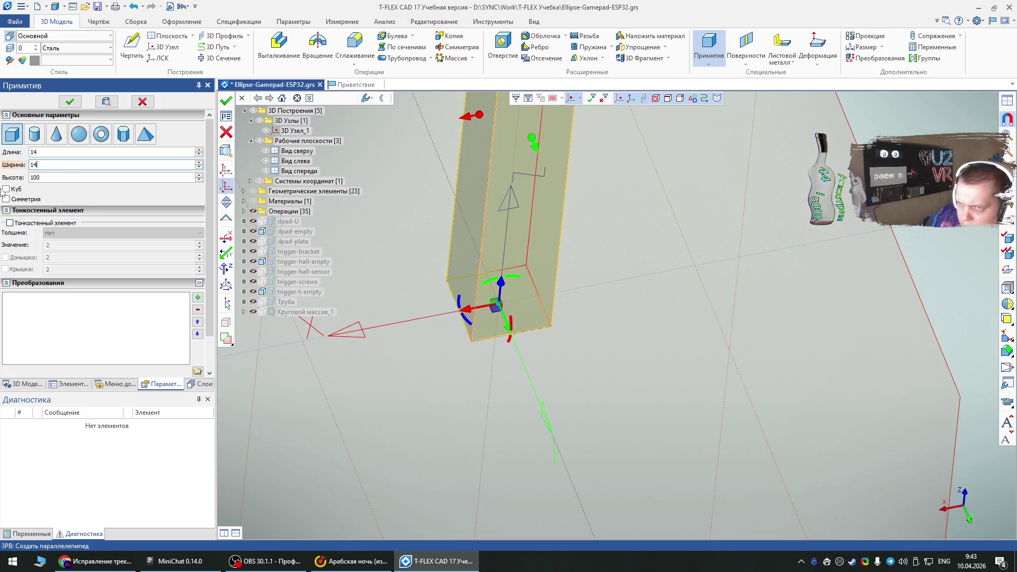
{"action": "key", "text": "Tab"}
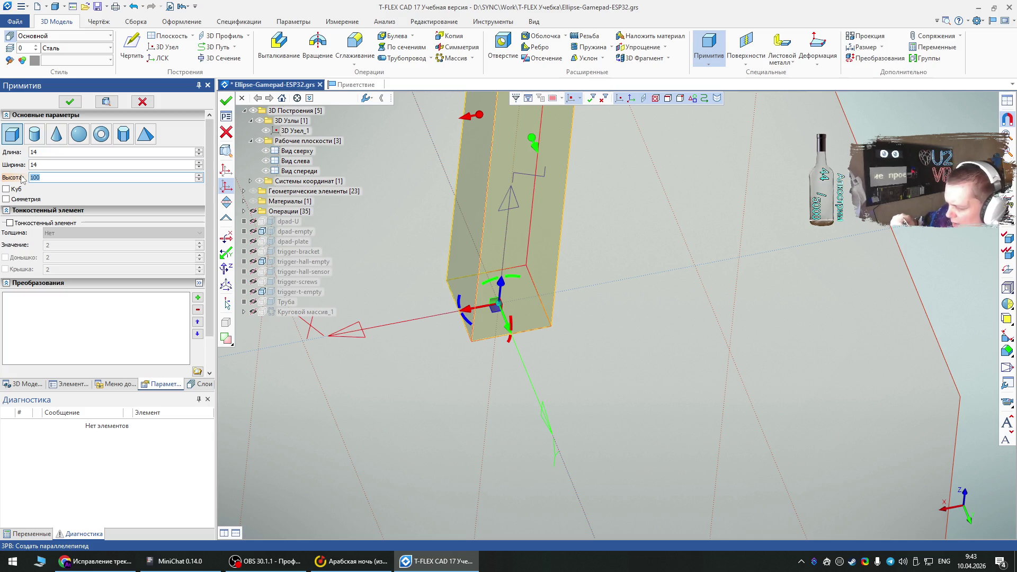
{"action": "type", "text": "1.5"}
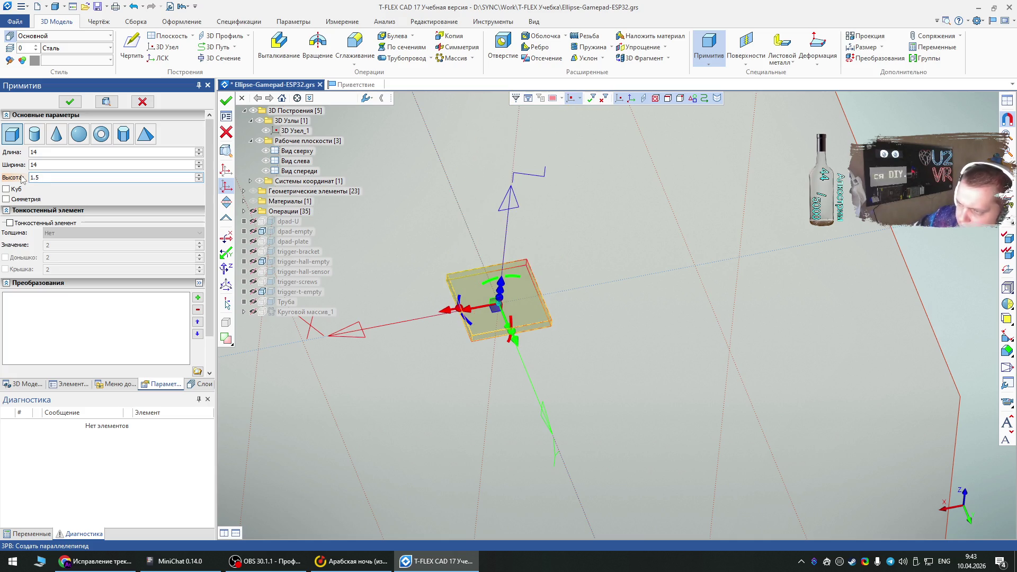
Step: Shift the thin box 1.5 mm down along Z and finish it as Тело_23
{"action": "mouse_move", "coordinate": [482, 343]}
{"action": "middle_mouse_down"}
{"action": "mouse_move", "coordinate": [484, 273]}
{"action": "mouse_move", "coordinate": [516, 305]}
{"action": "middle_mouse_up"}
{"action": "left_click_drag", "start_coordinate": [516, 307], "coordinate": [518, 323]}
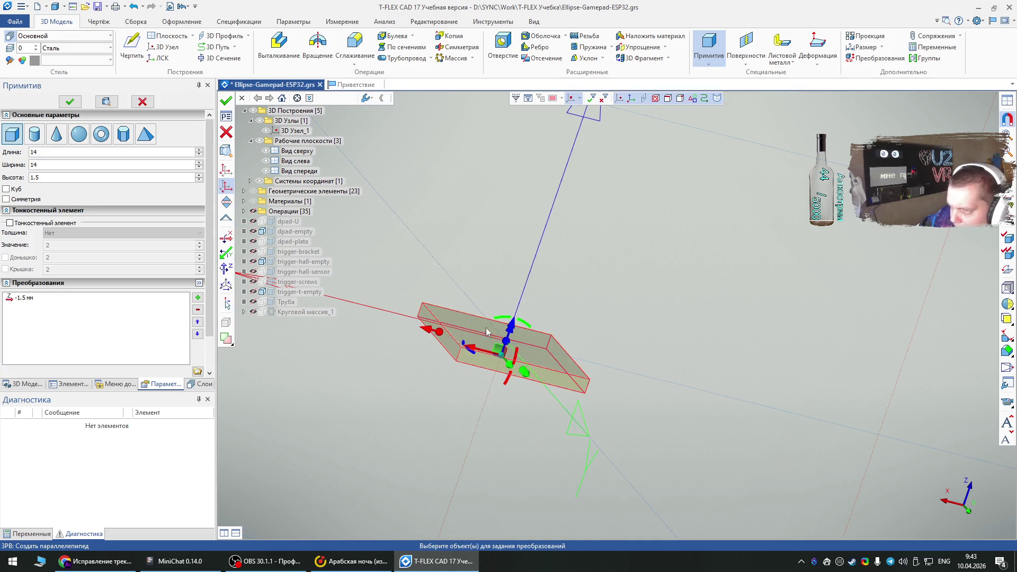
{"action": "left_click", "coordinate": [71, 103]}
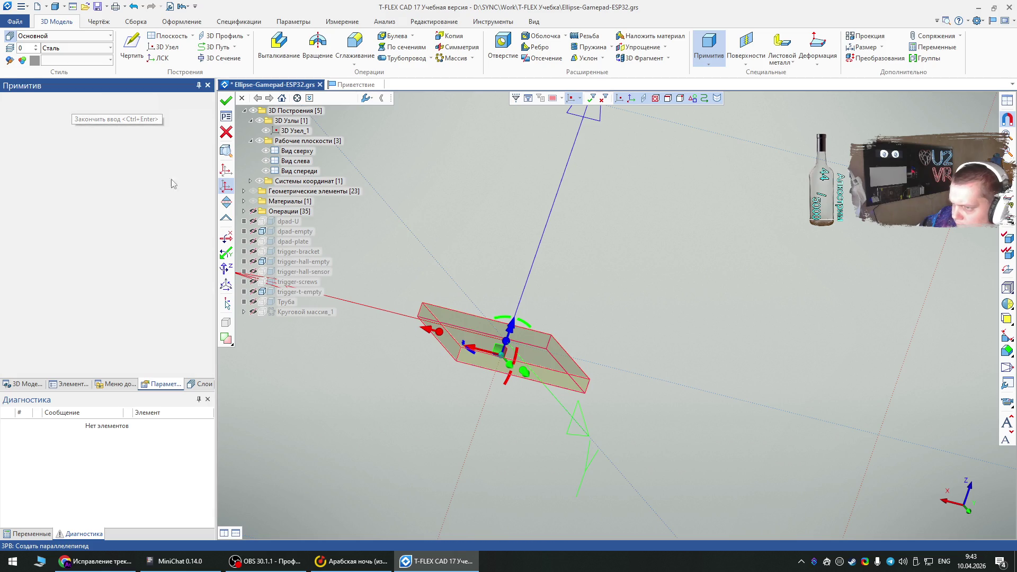
{"action": "left_click", "coordinate": [58, 152]}
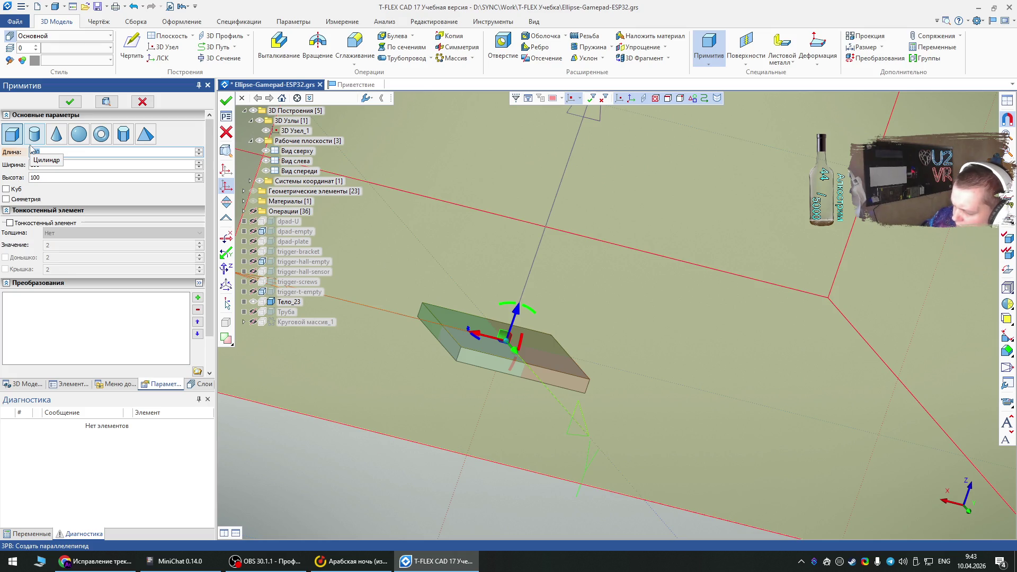
Step: Enter length 15 and width 15 for the second box
{"action": "type", "text": "15"}
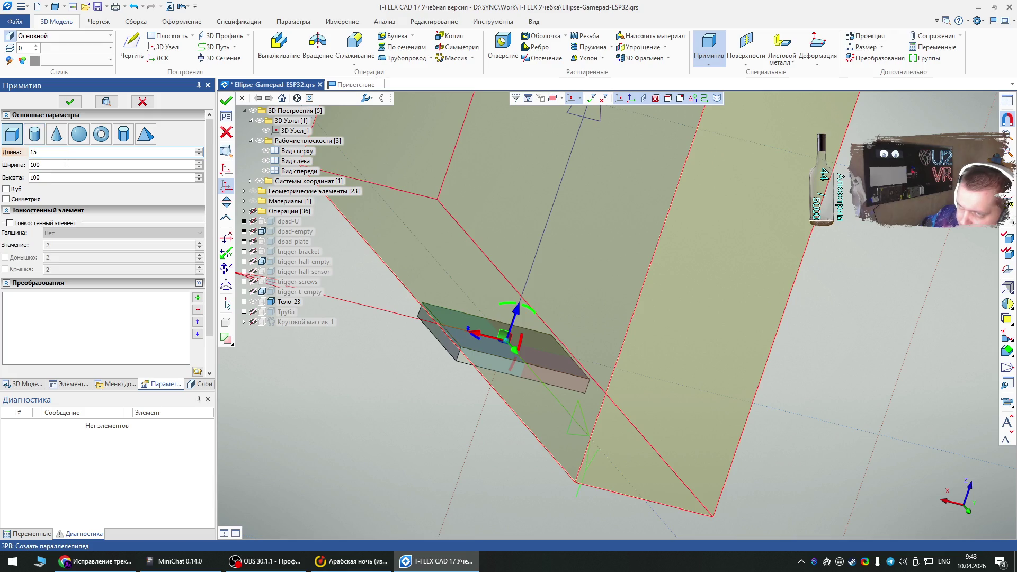
{"action": "key", "text": "Tab"}
{"action": "type", "text": "15"}
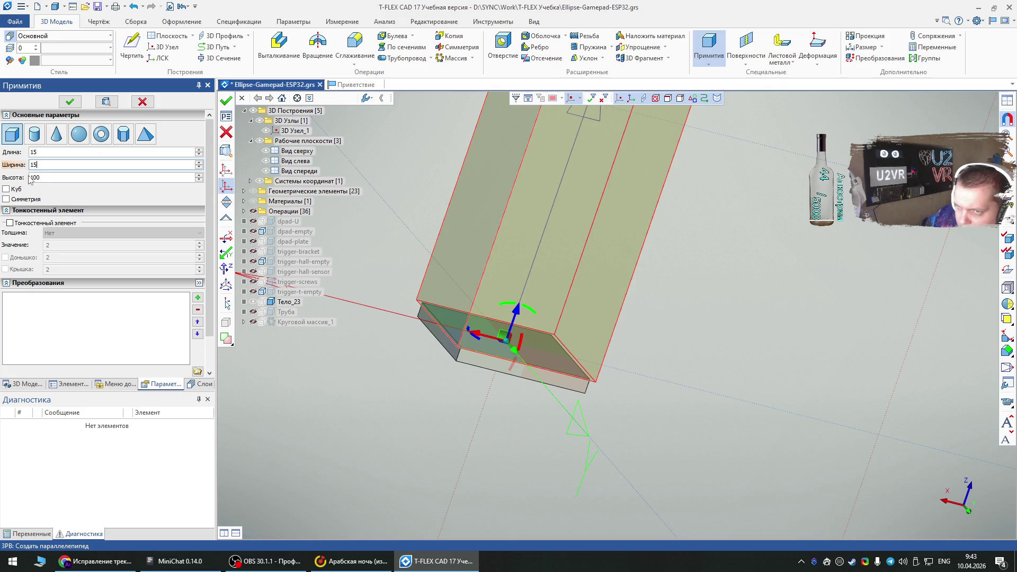
{"action": "left_click", "coordinate": [46, 177]}
{"action": "key", "text": "BackSpace"}
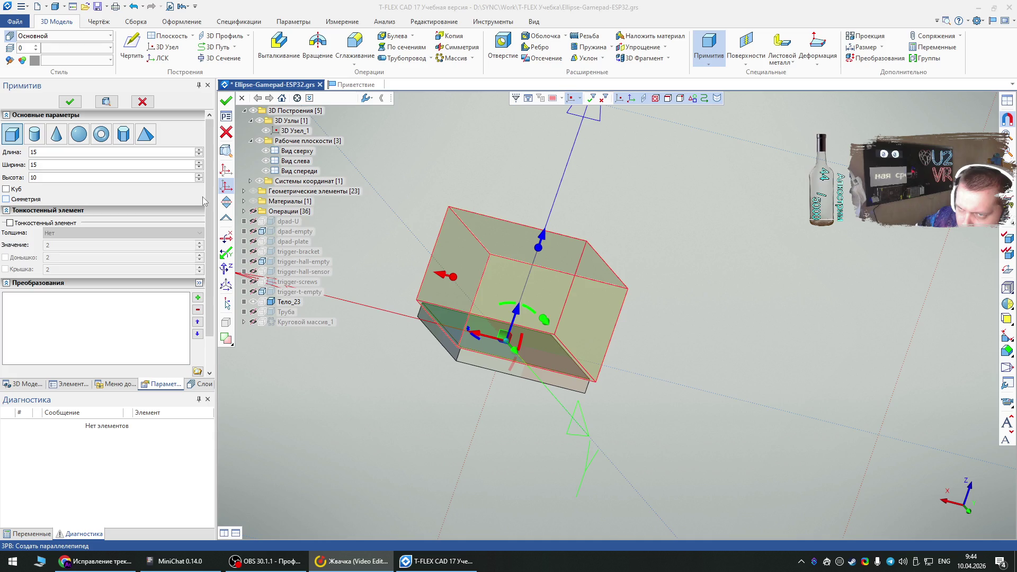
Step: Set height 3.5, move the box 5 mm down, and finish Тело_24
{"action": "double_click", "coordinate": [42, 177]}
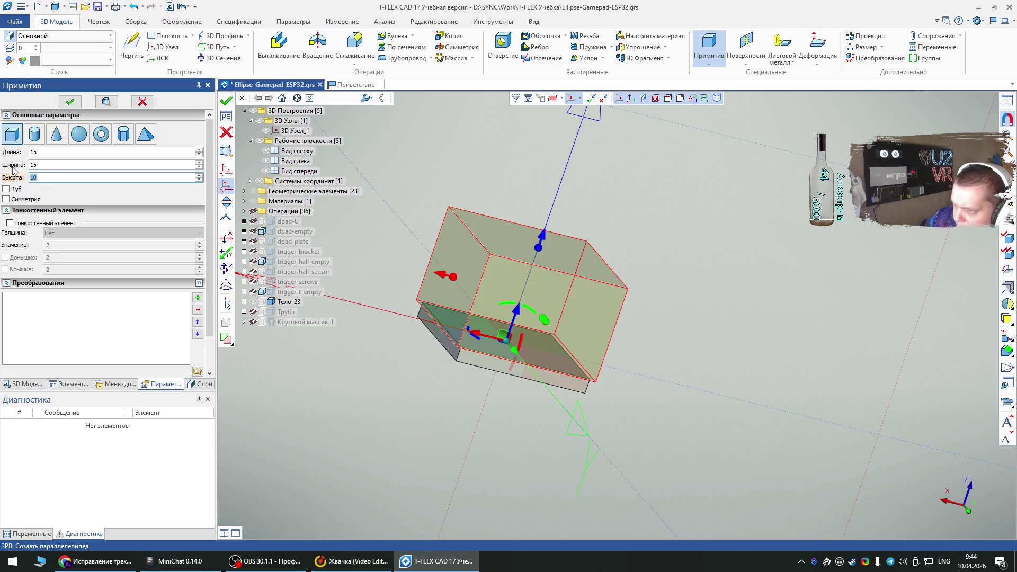
{"action": "type", "text": "5"}
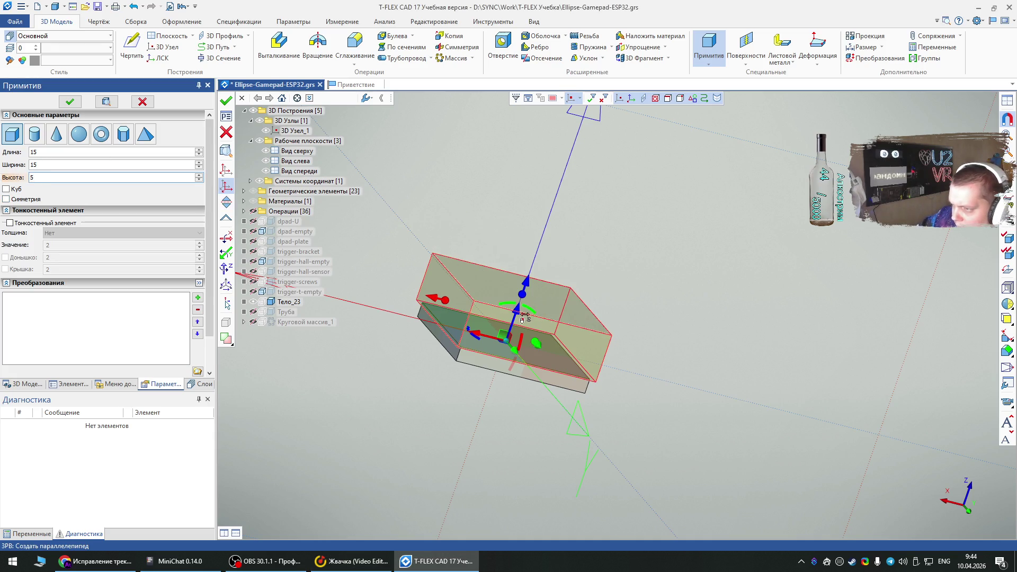
{"action": "left_click_drag", "start_coordinate": [521, 304], "coordinate": [497, 364]}
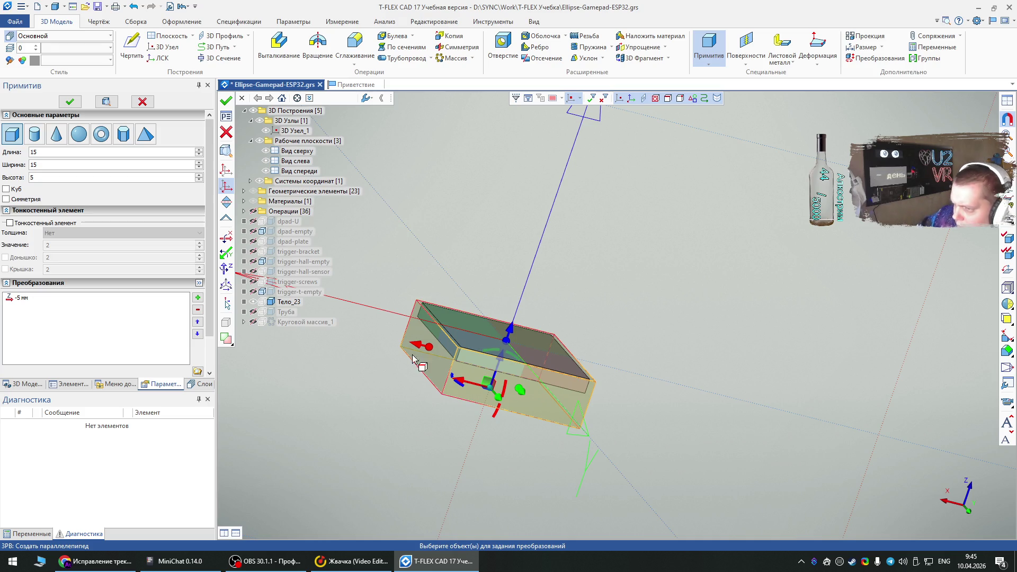
{"action": "left_click", "coordinate": [21, 179]}
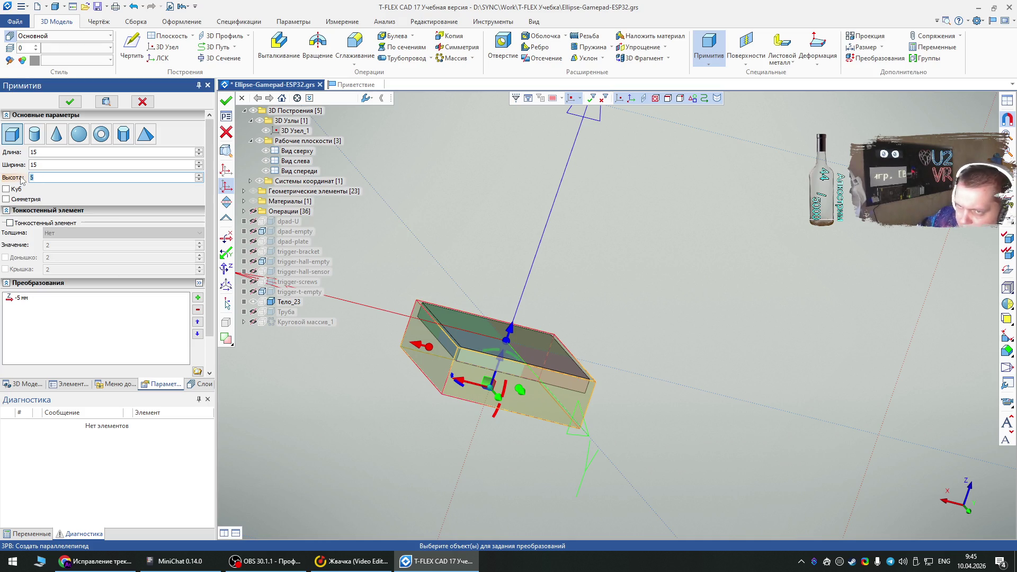
{"action": "type", "text": "3.5"}
{"action": "right_click_drag", "start_coordinate": [466, 350], "coordinate": [500, 417]}
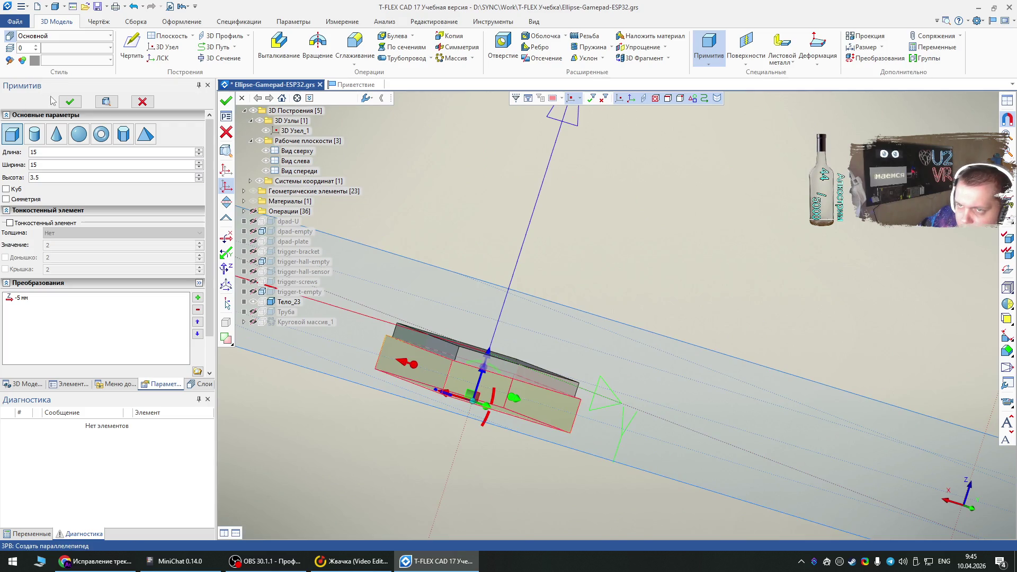
{"action": "left_click", "coordinate": [69, 101]}
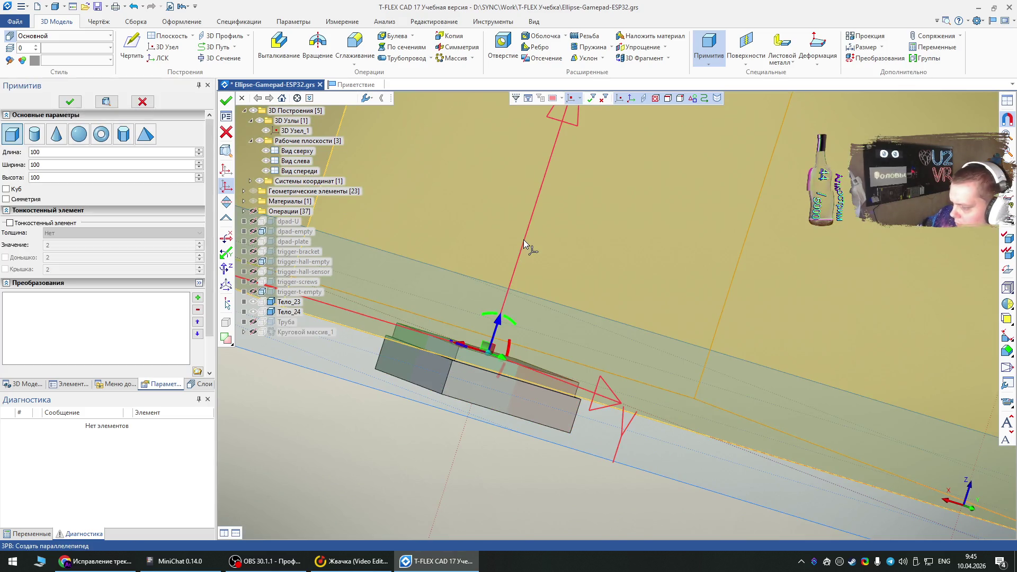
Step: Size the third box 14 × 16 × 10 and create Тело_25 on top of the plates
{"action": "right_click_drag", "start_coordinate": [467, 450], "coordinate": [470, 457]}
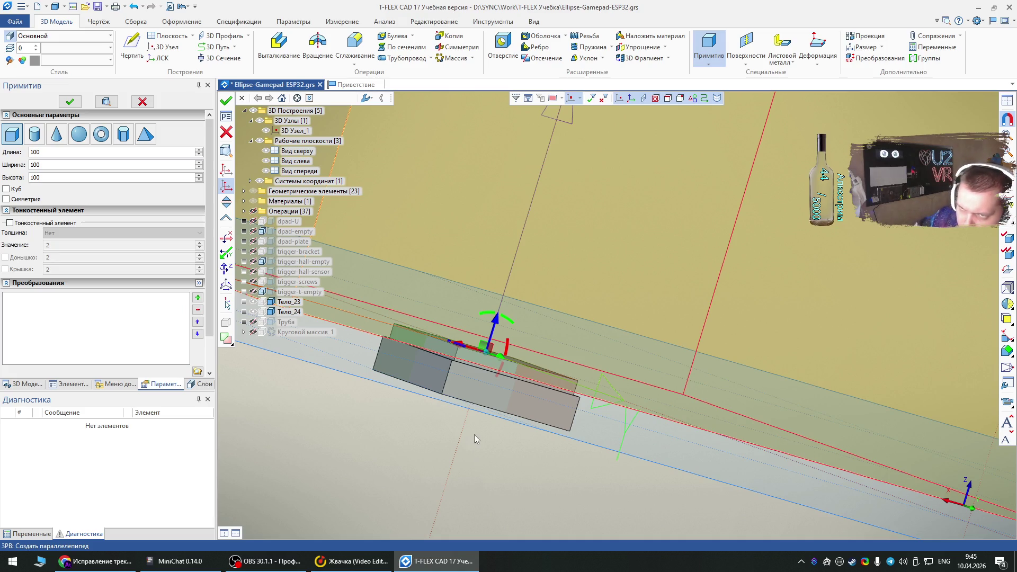
{"action": "left_click", "coordinate": [35, 153]}
{"action": "type", "text": "14"}
{"action": "key", "text": "Tab"}
{"action": "type", "text": "16"}
{"action": "mouse_move", "coordinate": [636, 265]}
{"action": "middle_mouse_down"}
{"action": "mouse_move", "coordinate": [675, 280]}
{"action": "mouse_move", "coordinate": [636, 345]}
{"action": "middle_mouse_up"}
{"action": "left_click", "coordinate": [67, 177]}
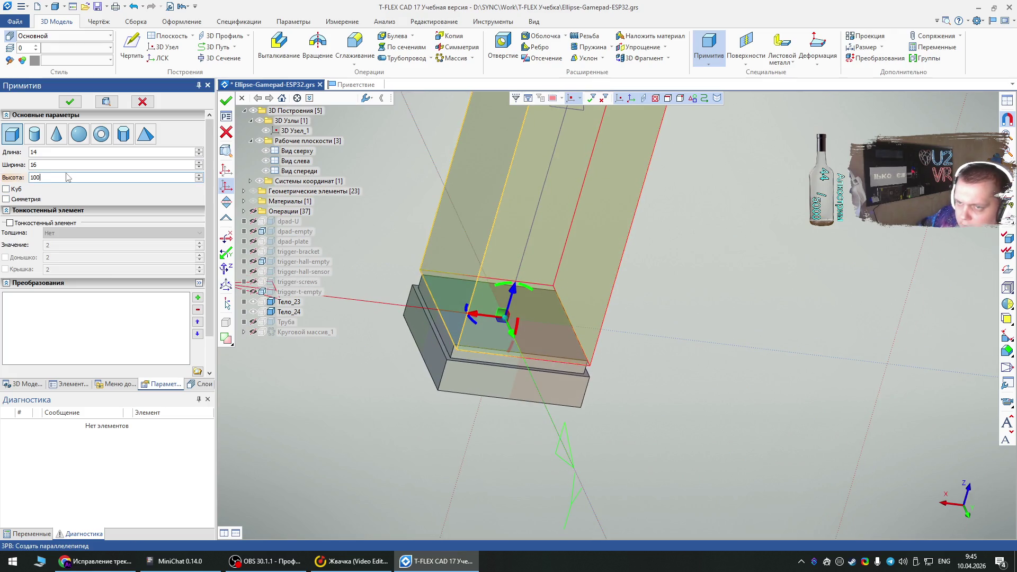
{"action": "key", "text": "BackSpace"}
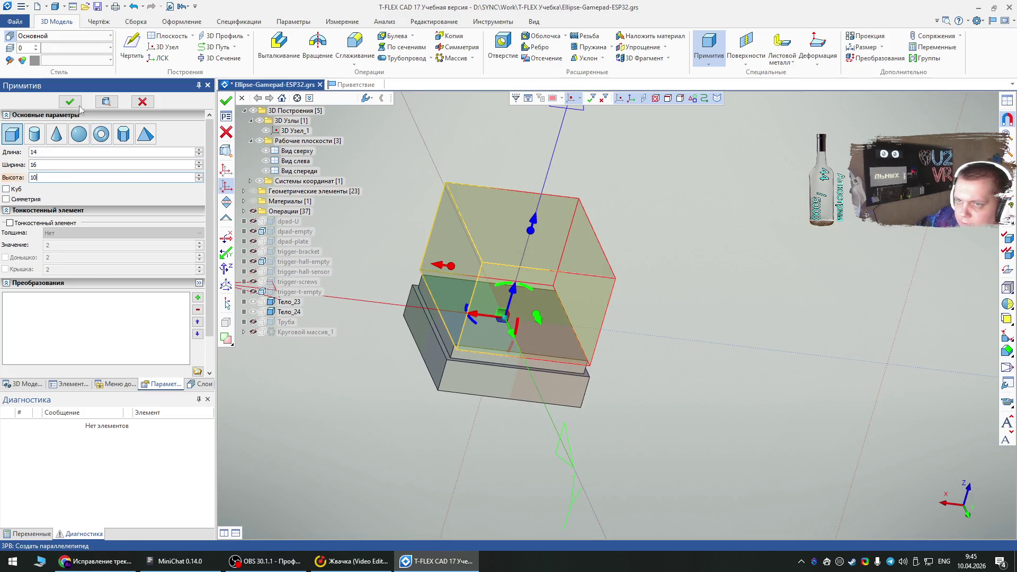
{"action": "left_click", "coordinate": [70, 101]}
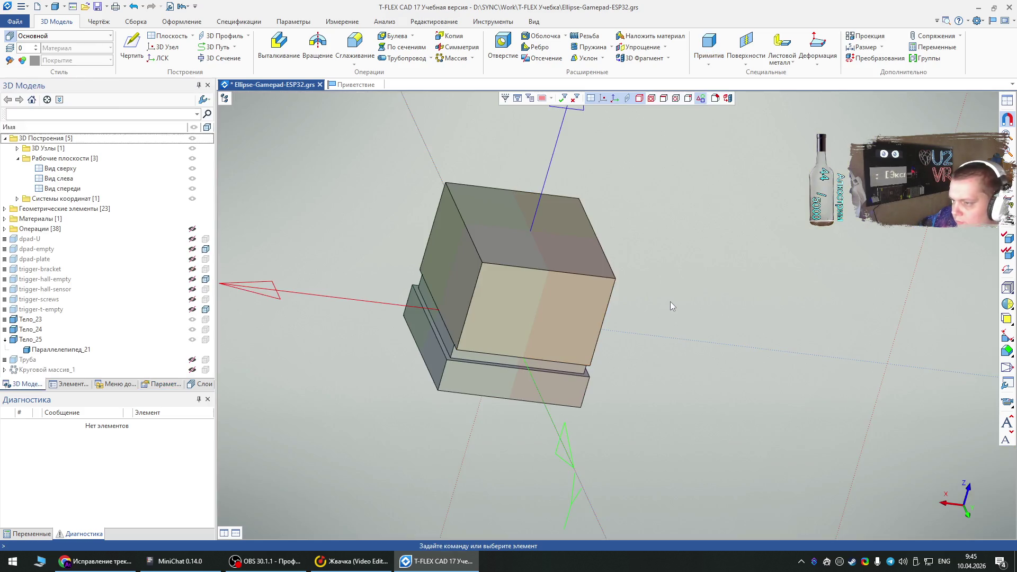
Step: Unite the lower plate with Параллелепипед_19 and Параллелепипед_21 in a Boolean union
{"action": "left_click", "coordinate": [413, 36]}
{"action": "left_click", "coordinate": [402, 47]}
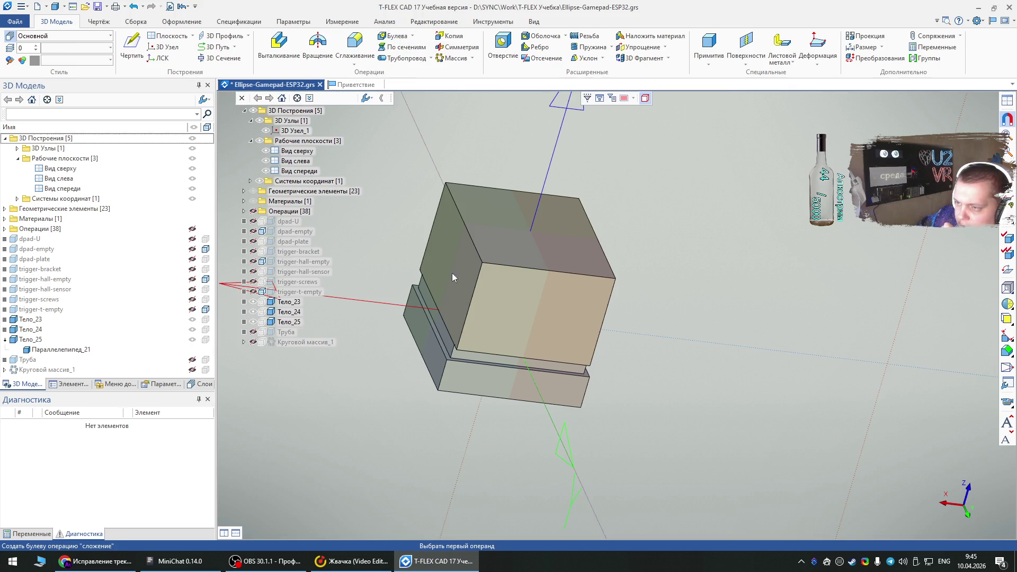
{"action": "left_click", "coordinate": [470, 369]}
{"action": "left_click", "coordinate": [469, 355]}
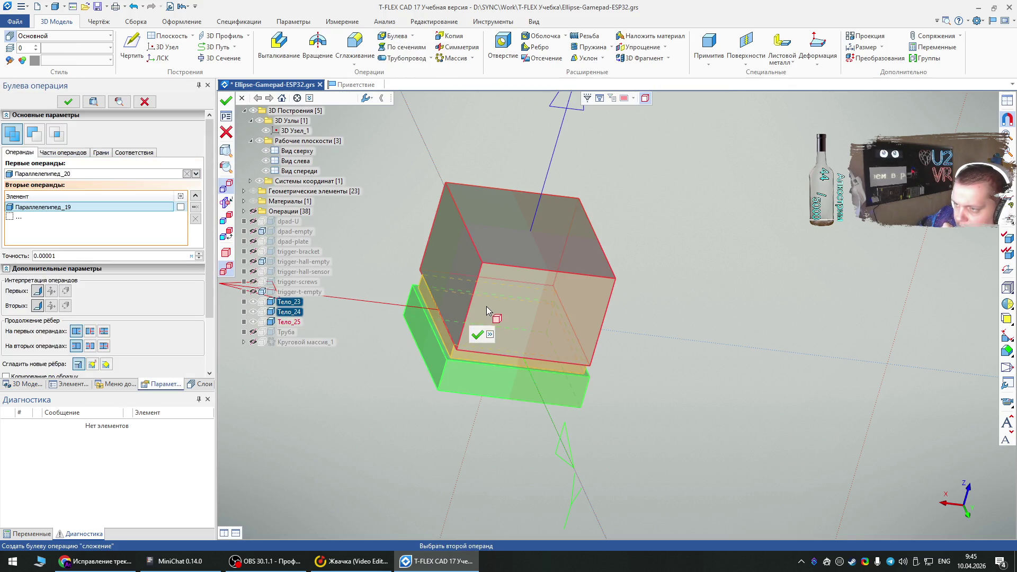
{"action": "left_click", "coordinate": [487, 309]}
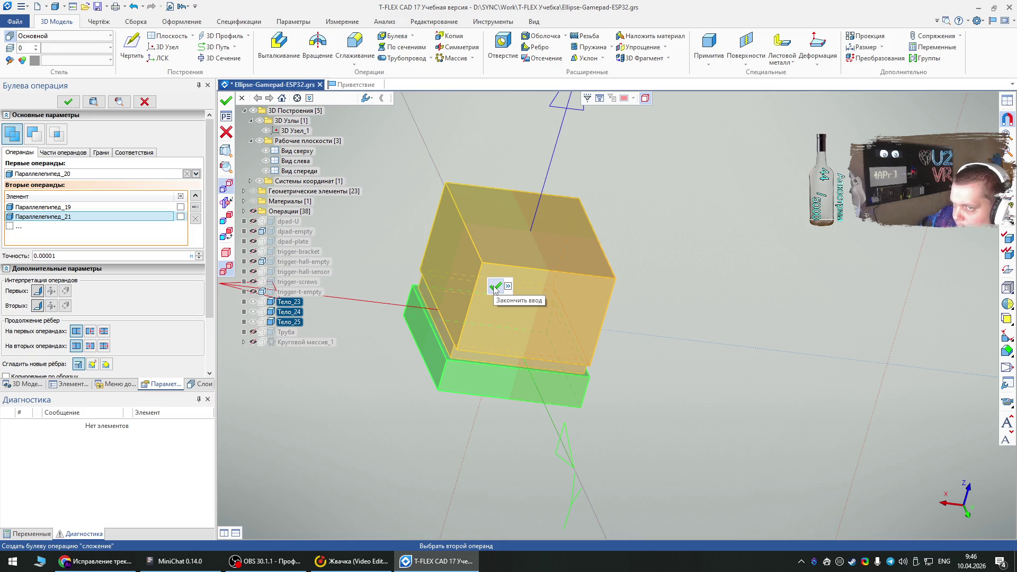
{"action": "left_click", "coordinate": [494, 288]}
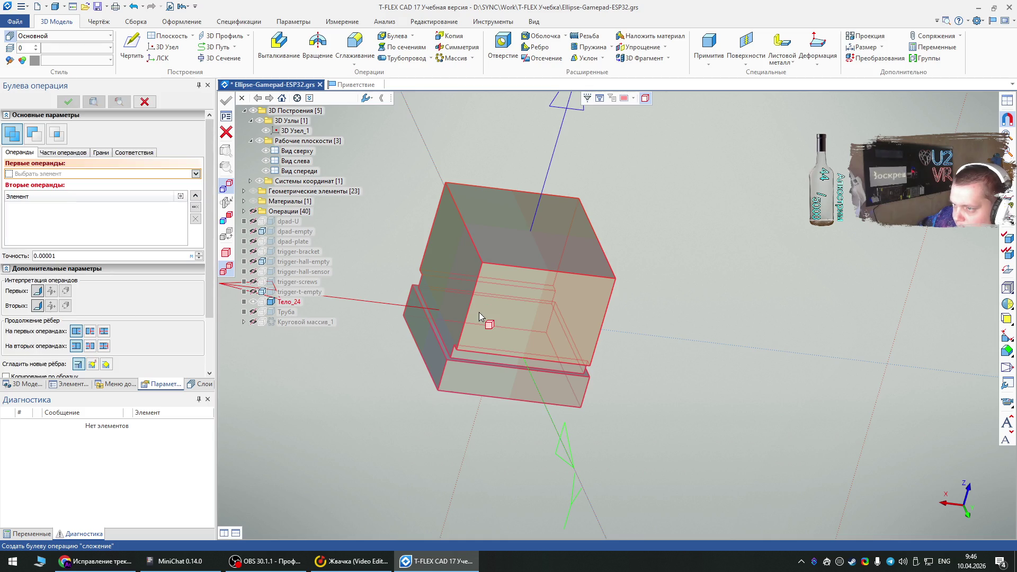
{"action": "key", "text": "Escape"}
{"action": "right_click", "coordinate": [577, 321]}
{"action": "key", "text": "Escape"}
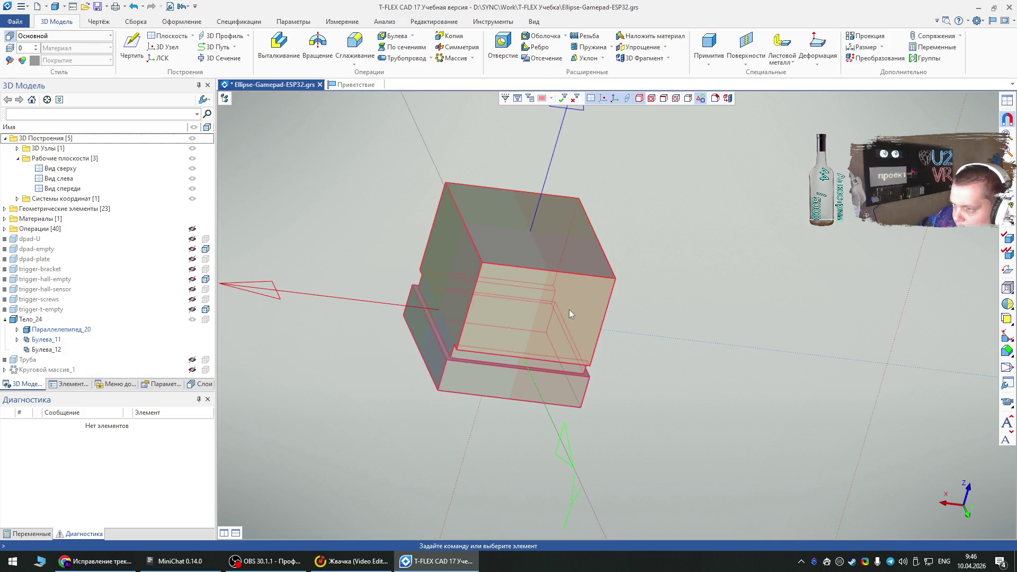
Step: Rename the merged Булева_12 body to switch
{"action": "double_click", "coordinate": [533, 301]}
{"action": "double_click", "coordinate": [473, 230]}
{"action": "type", "text": "switch"}
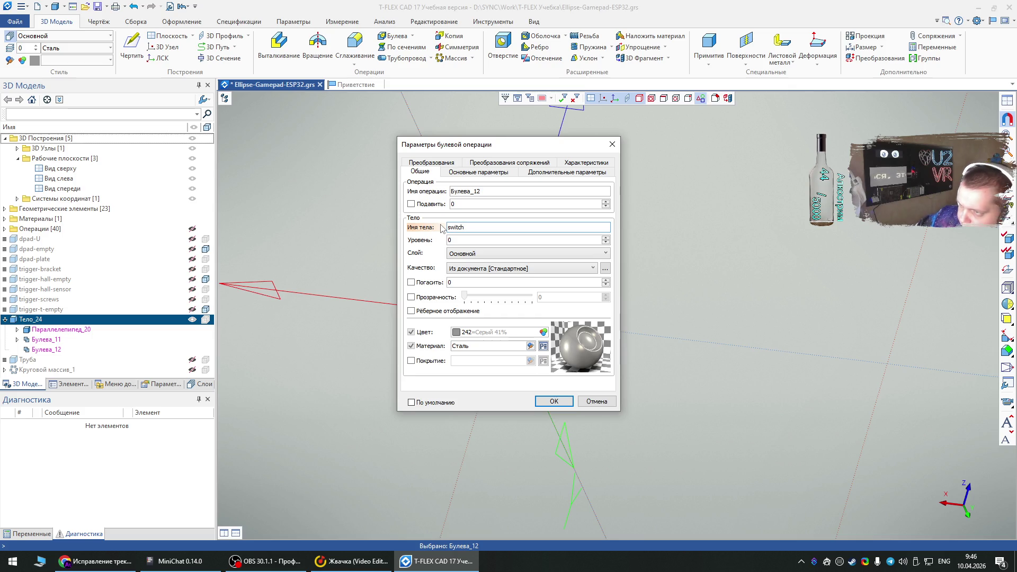
{"action": "left_click", "coordinate": [541, 404]}
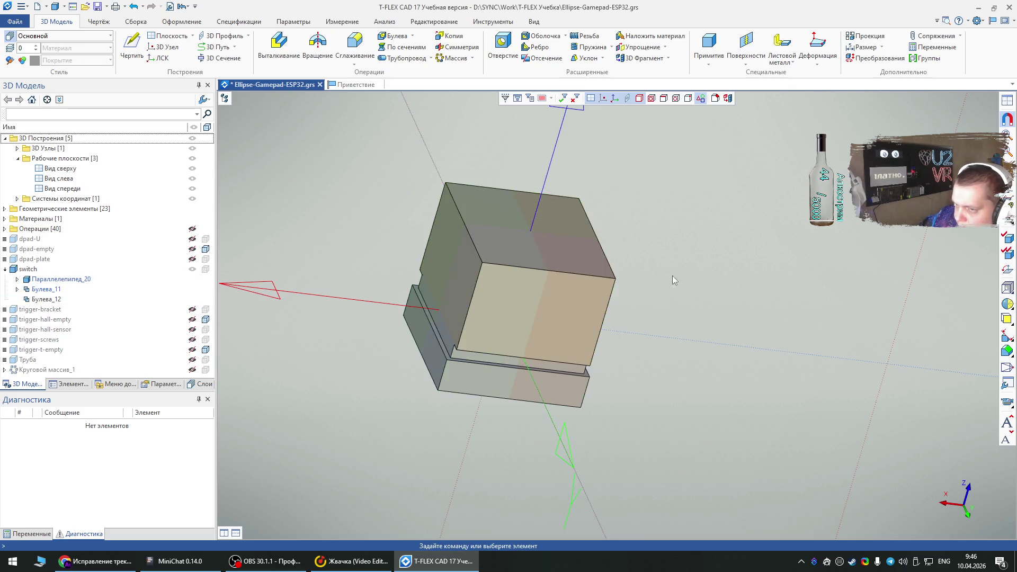
Step: Orbit around the switch body and hide it from its quick toolbar
{"action": "scroll", "coordinate": [677, 278], "scroll_direction": "down", "scroll_amount": 2}
{"action": "mouse_move", "coordinate": [677, 277]}
{"action": "right_mouse_down"}
{"action": "mouse_move", "coordinate": [679, 370]}
{"action": "mouse_move", "coordinate": [790, 332]}
{"action": "mouse_move", "coordinate": [563, 266]}
{"action": "mouse_move", "coordinate": [510, 415]}
{"action": "mouse_move", "coordinate": [496, 428]}
{"action": "right_mouse_up"}
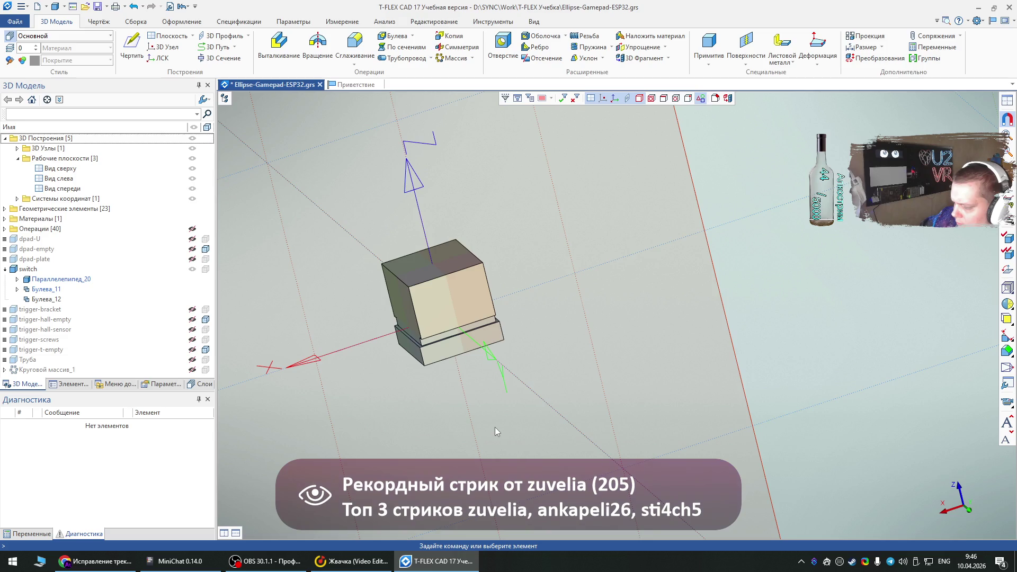
{"action": "mouse_move", "coordinate": [479, 389]}
{"action": "right_mouse_down"}
{"action": "mouse_move", "coordinate": [554, 399]}
{"action": "mouse_move", "coordinate": [478, 433]}
{"action": "mouse_move", "coordinate": [450, 424]}
{"action": "right_mouse_up"}
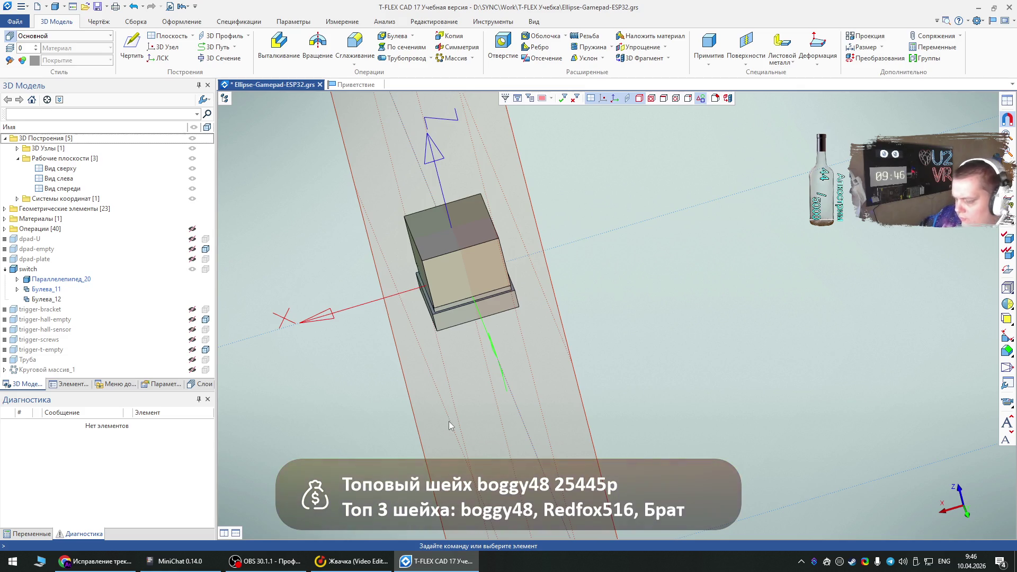
{"action": "mouse_move", "coordinate": [472, 380]}
{"action": "middle_mouse_down"}
{"action": "mouse_move", "coordinate": [713, 294]}
{"action": "mouse_move", "coordinate": [600, 246]}
{"action": "middle_mouse_up"}
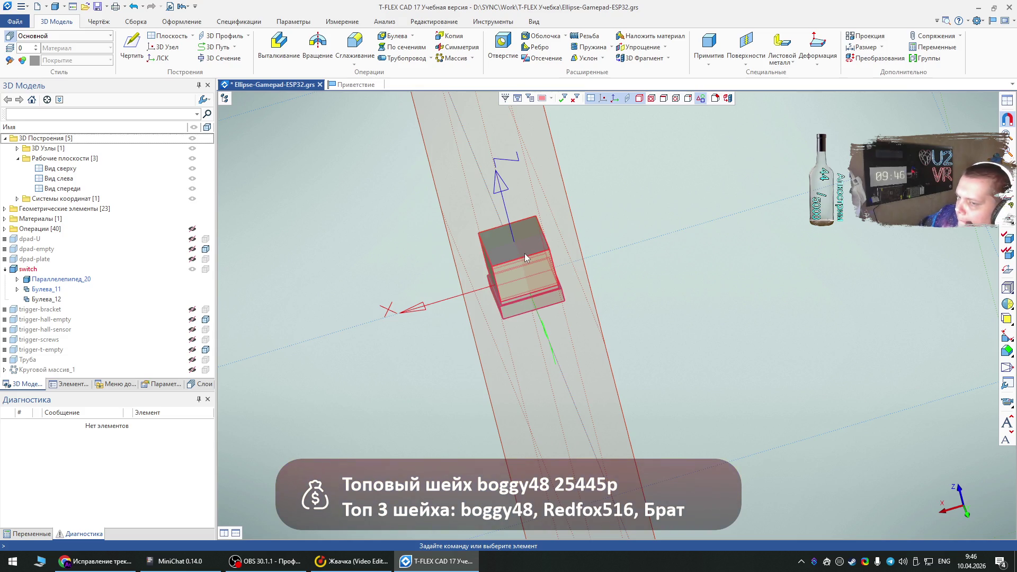
{"action": "mouse_move", "coordinate": [525, 258]}
{"action": "middle_mouse_down"}
{"action": "mouse_move", "coordinate": [415, 416]}
{"action": "mouse_move", "coordinate": [488, 239]}
{"action": "mouse_move", "coordinate": [494, 331]}
{"action": "middle_mouse_up"}
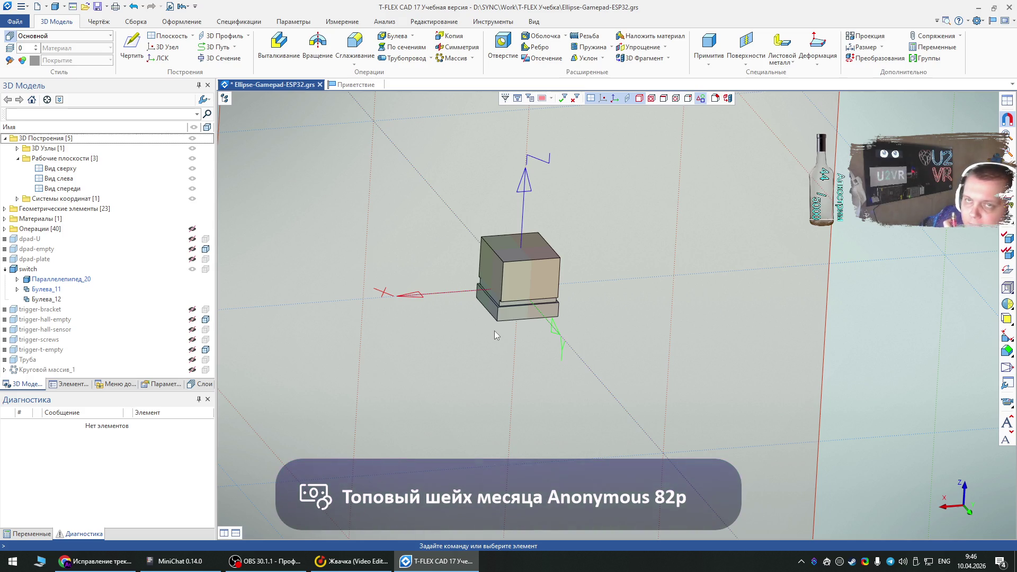
{"action": "right_click", "coordinate": [513, 279]}
{"action": "left_click", "coordinate": [598, 257]}
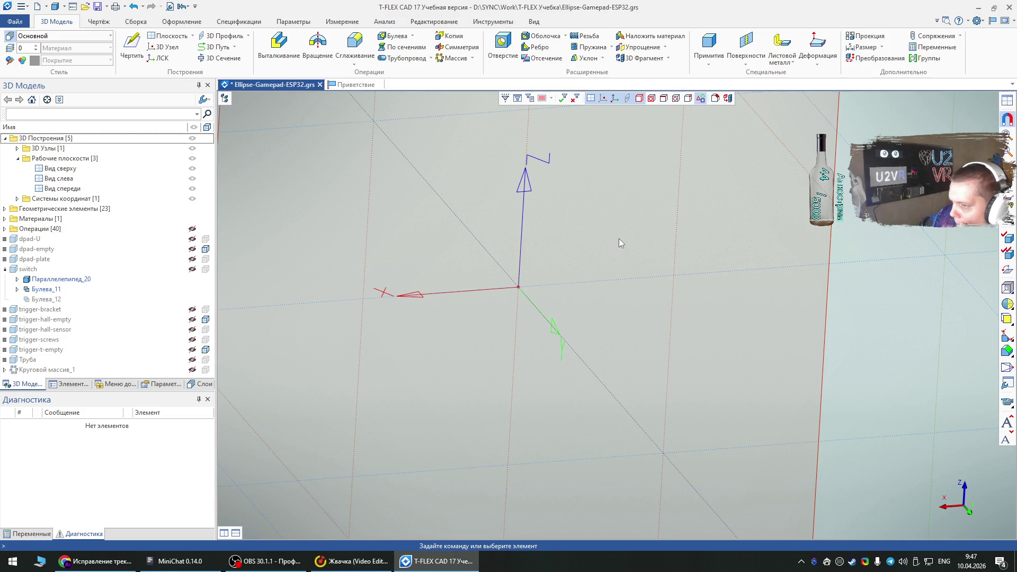
{"action": "scroll", "coordinate": [574, 399], "scroll_direction": "down", "scroll_amount": 3}
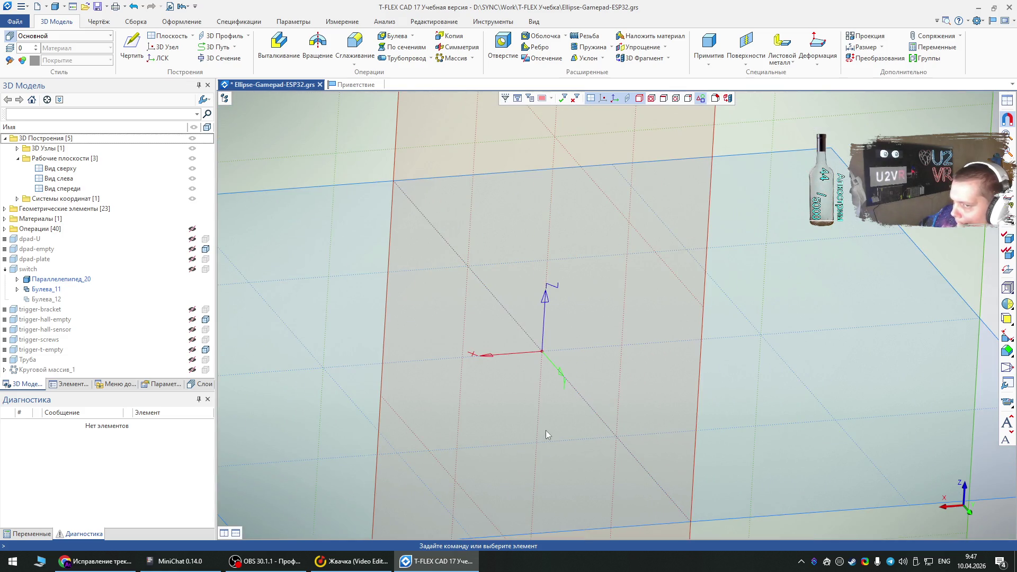
Step: Show the Труба rod again and start a cylinder primitive with diameter 40
{"action": "left_click", "coordinate": [192, 360]}
{"action": "scroll", "coordinate": [601, 428], "scroll_direction": "down", "scroll_amount": 2}
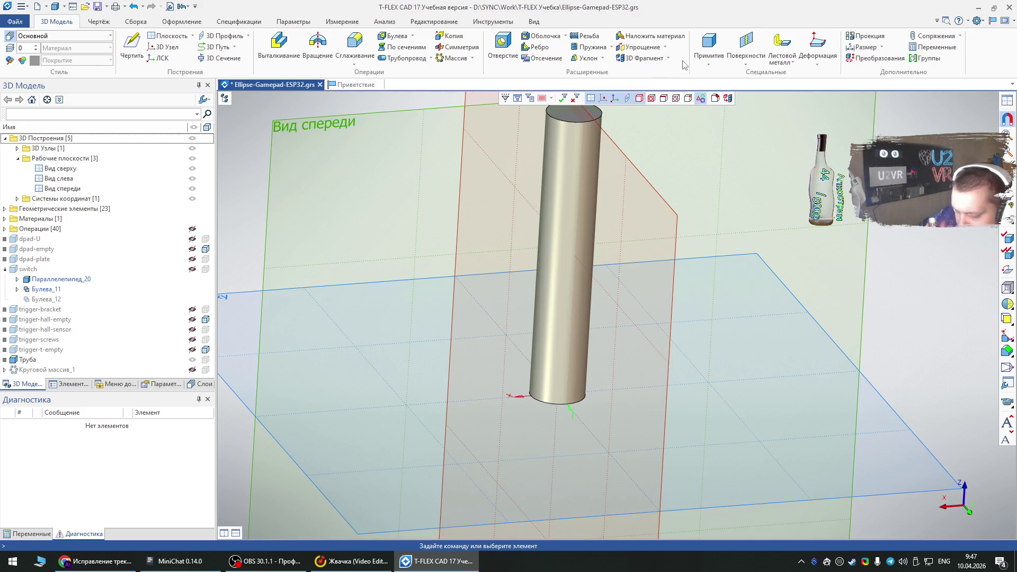
{"action": "left_click", "coordinate": [708, 62]}
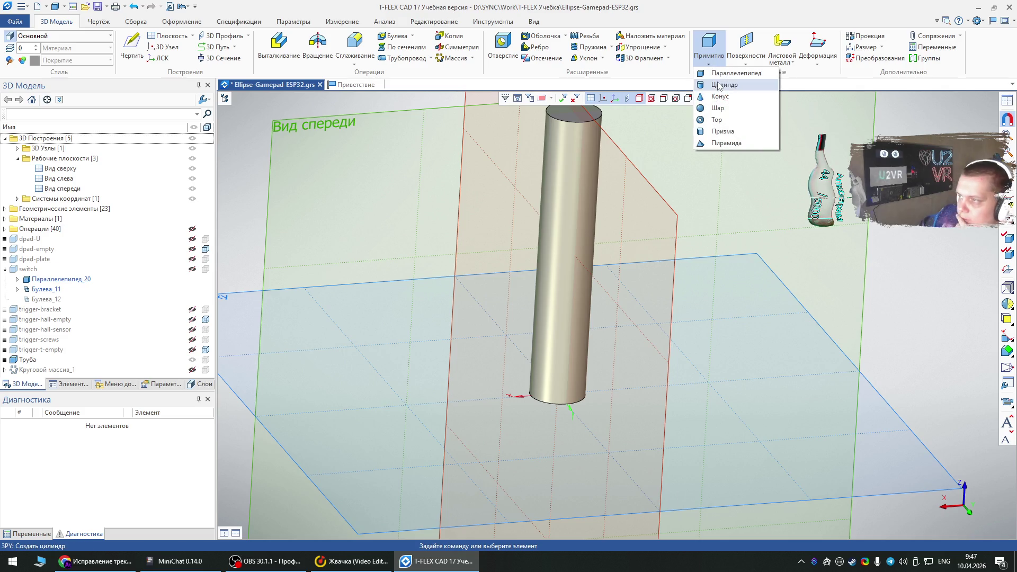
{"action": "left_click", "coordinate": [718, 86]}
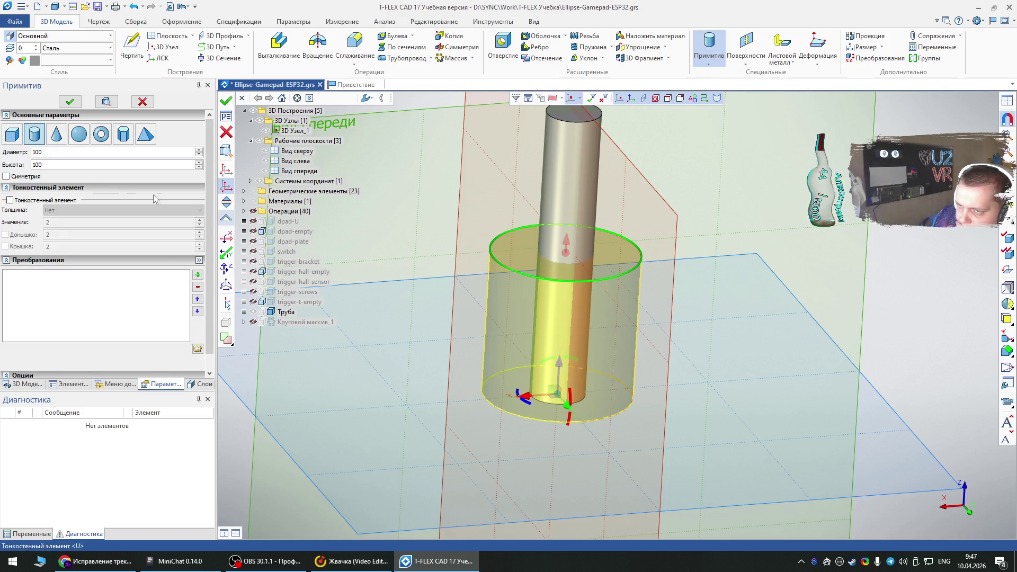
{"action": "left_click", "coordinate": [42, 152]}
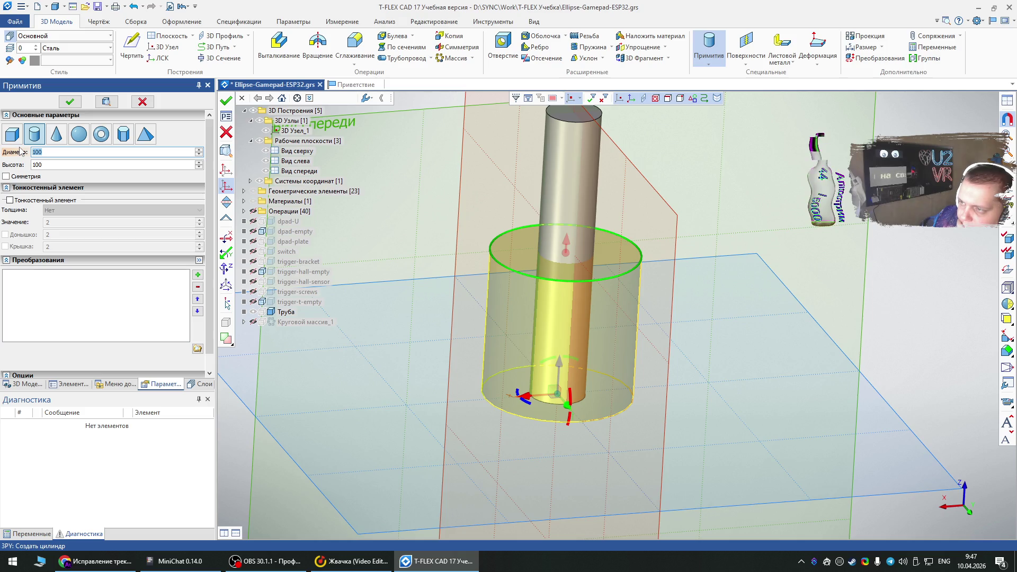
{"action": "type", "text": "30"}
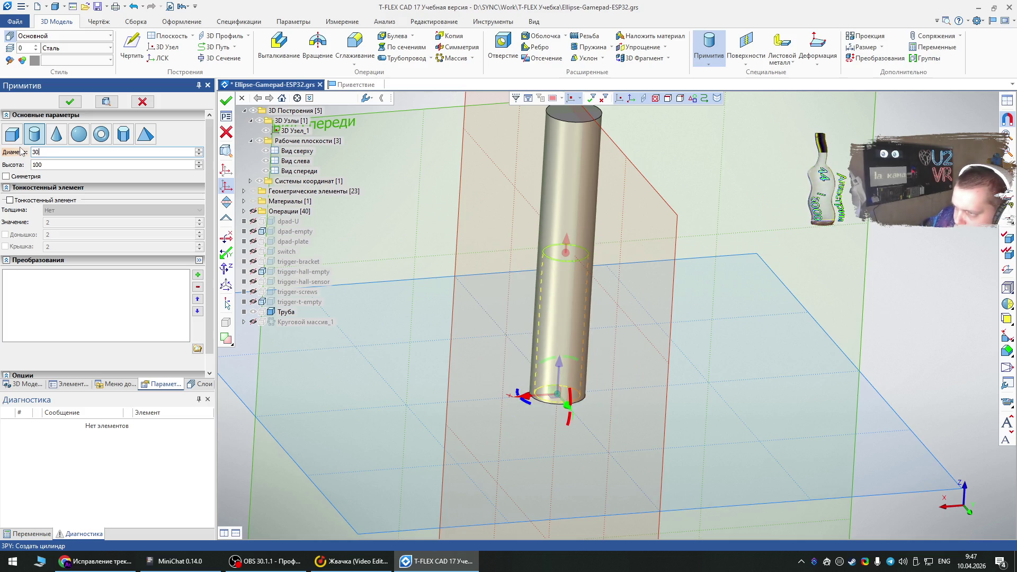
{"action": "left_click", "coordinate": [26, 152]}
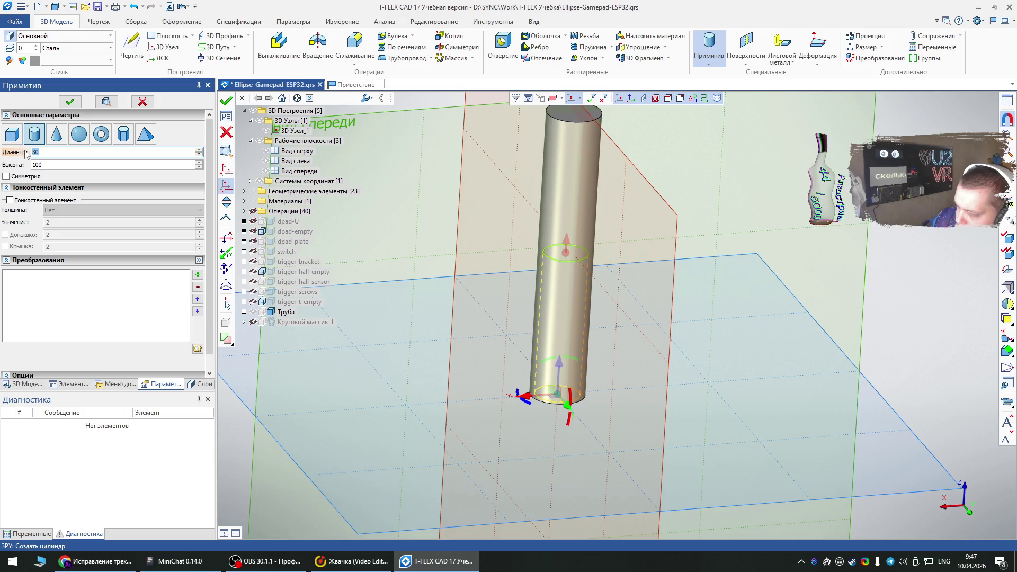
{"action": "type", "text": "40"}
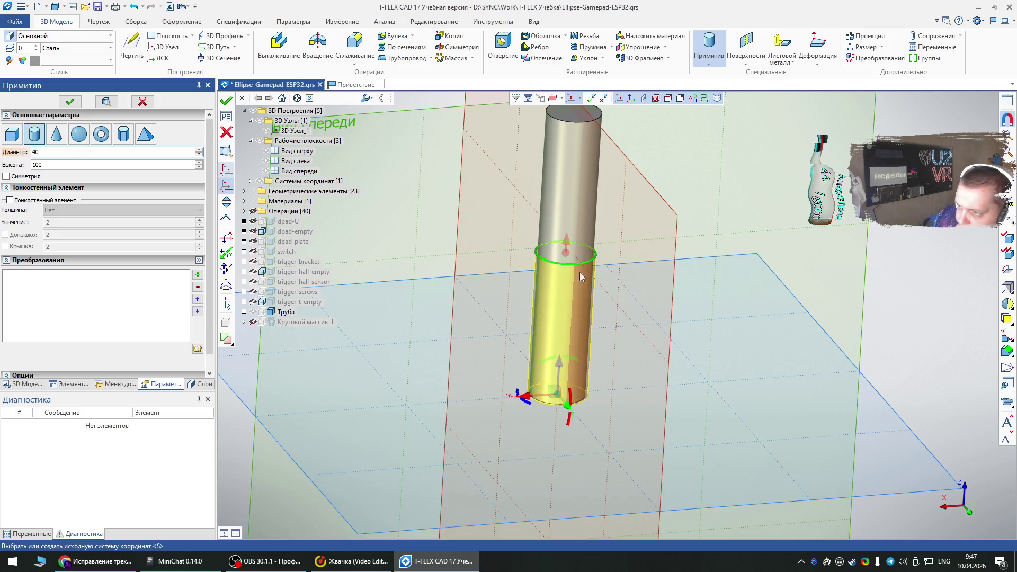
{"action": "scroll", "coordinate": [625, 231], "scroll_direction": "up", "scroll_amount": 5}
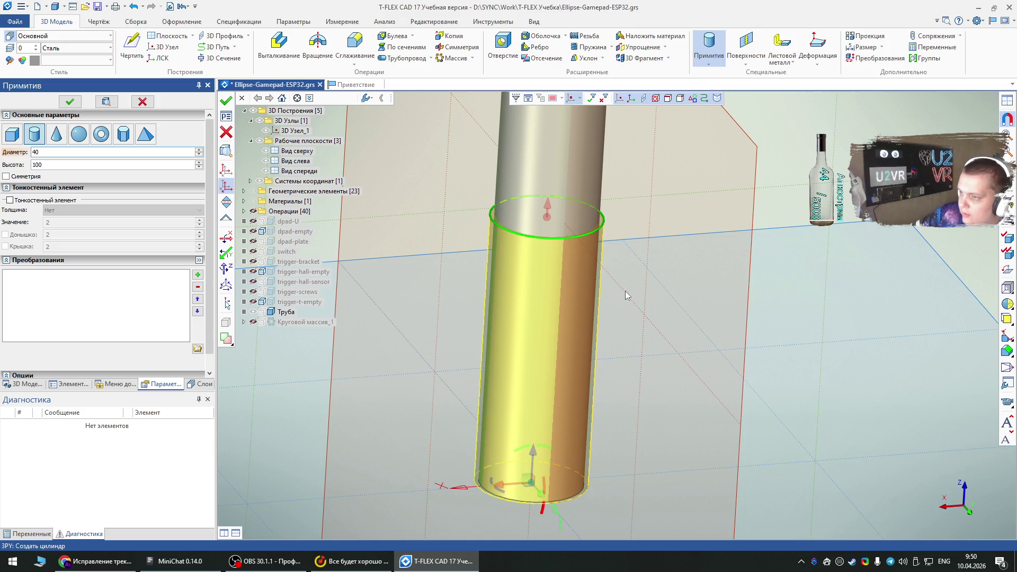
Step: Cancel the cylinder, hide the Труба rod, and start a Параллелепипед box primitive
{"action": "key", "text": "Escape"}
{"action": "right_click", "coordinate": [669, 286]}
{"action": "key", "text": "Escape"}
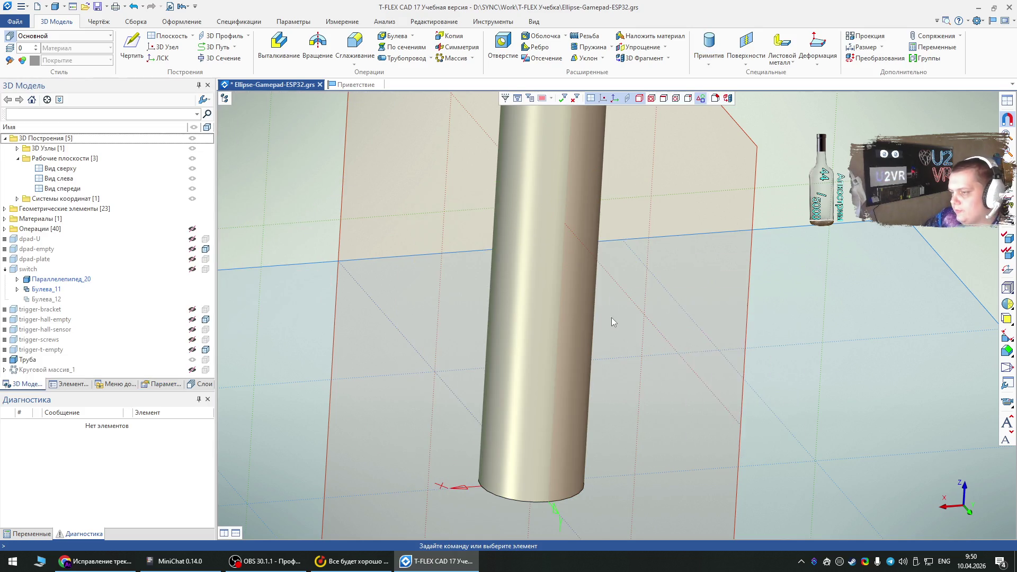
{"action": "right_click", "coordinate": [585, 318]}
{"action": "left_click", "coordinate": [678, 333]}
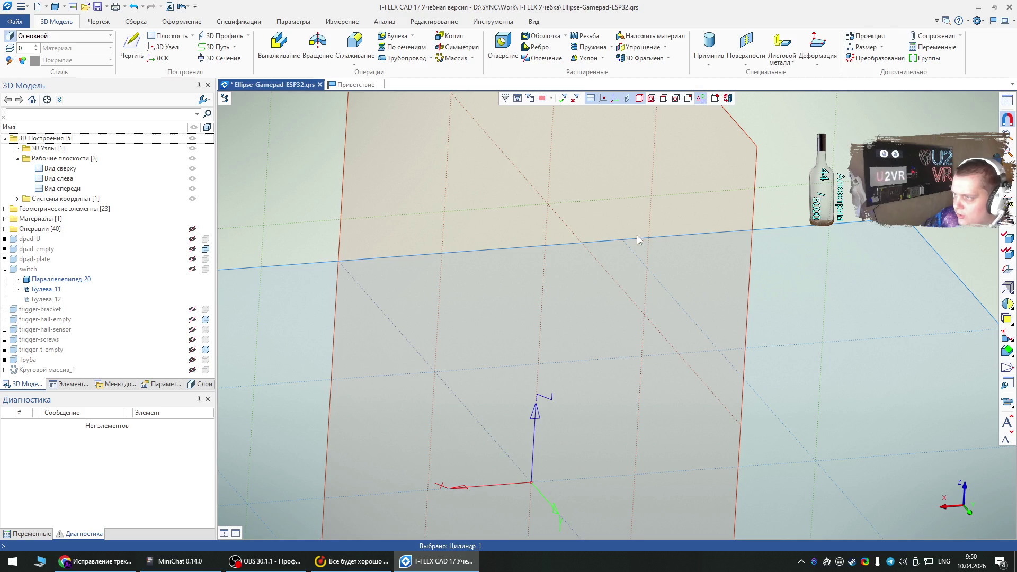
{"action": "left_click", "coordinate": [709, 61]}
{"action": "left_click", "coordinate": [735, 73]}
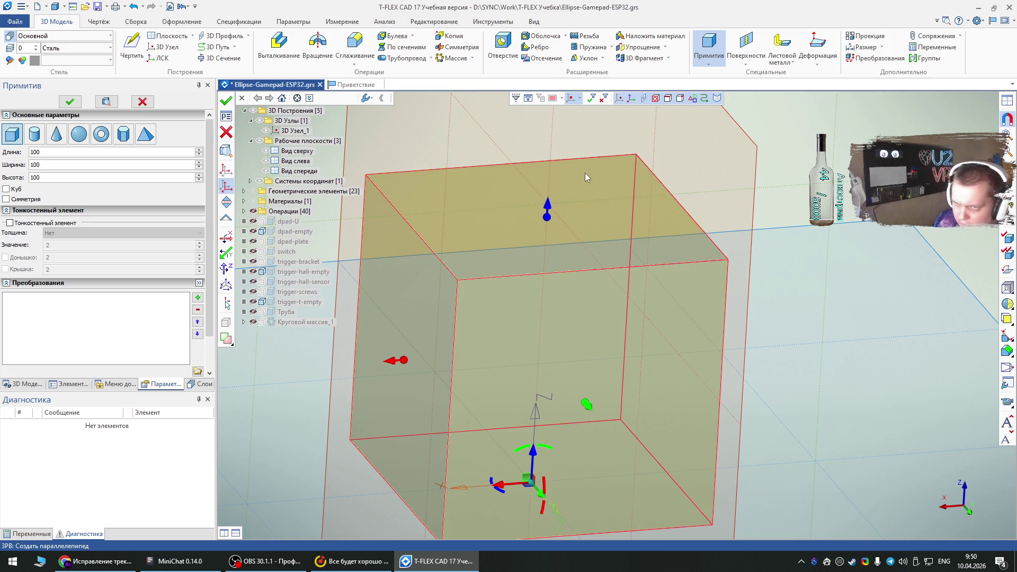
Step: Enter length 13, width 13, height 11 and create the box as Тело_26
{"action": "double_click", "coordinate": [35, 152]}
{"action": "type", "text": "13"}
{"action": "double_click", "coordinate": [34, 164]}
{"action": "type", "text": "13"}
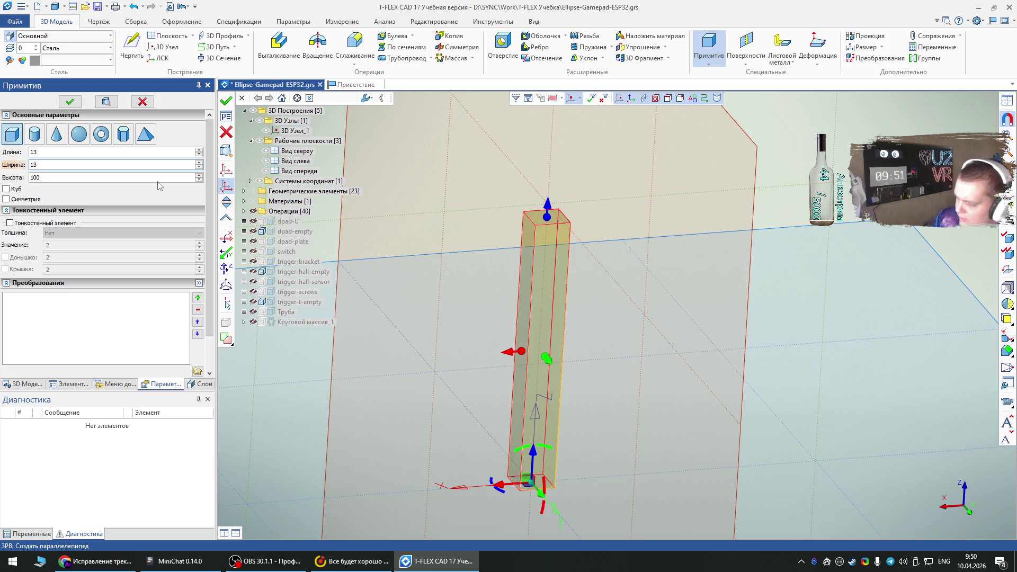
{"action": "double_click", "coordinate": [44, 178]}
{"action": "type", "text": "11"}
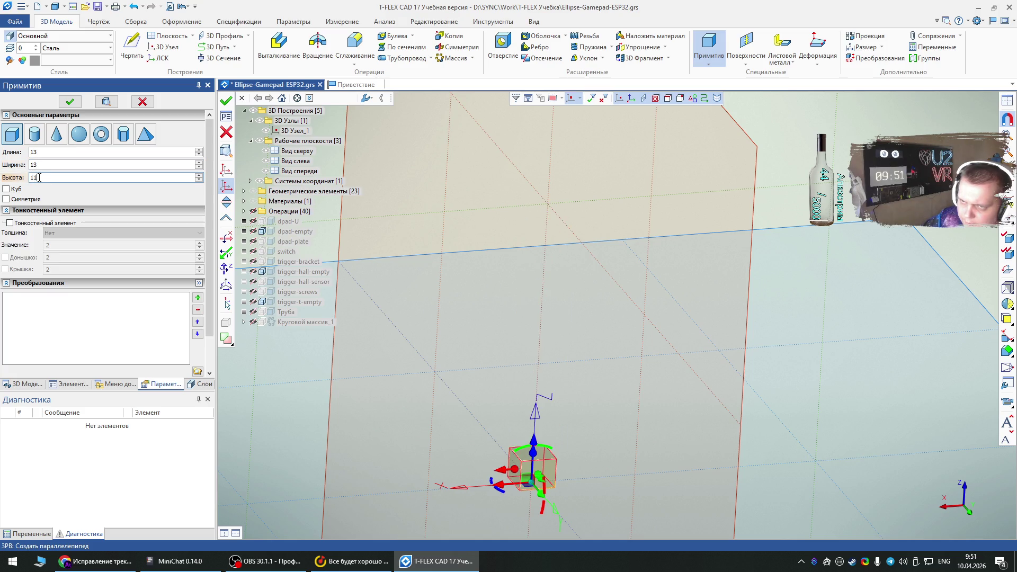
{"action": "left_click", "coordinate": [70, 101]}
{"action": "scroll", "coordinate": [535, 513], "scroll_direction": "up", "scroll_amount": 5}
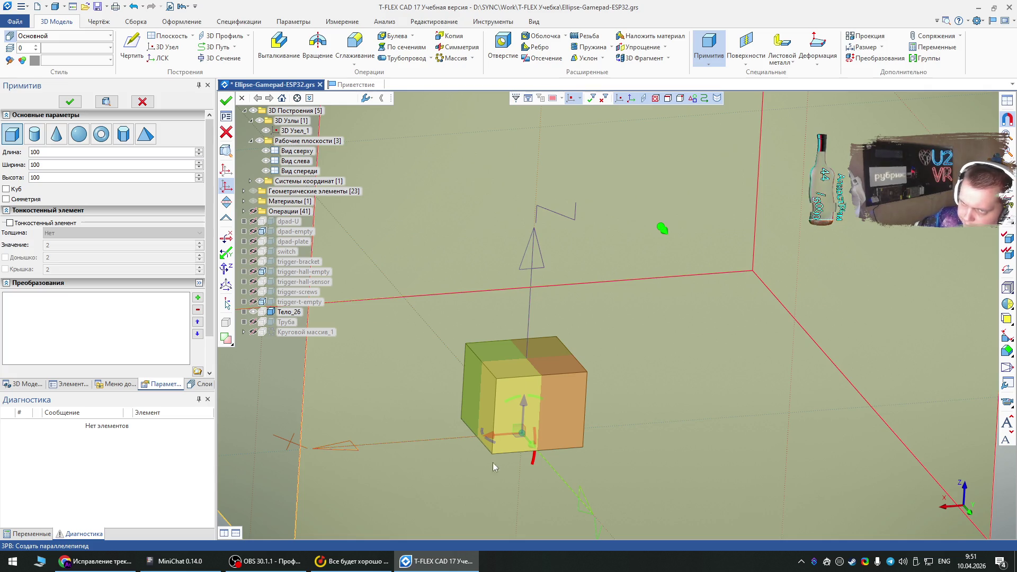
Step: Set the next box to length 10, width 3 and height 11
{"action": "left_click", "coordinate": [74, 152]}
{"action": "key", "text": "BackSpace"}
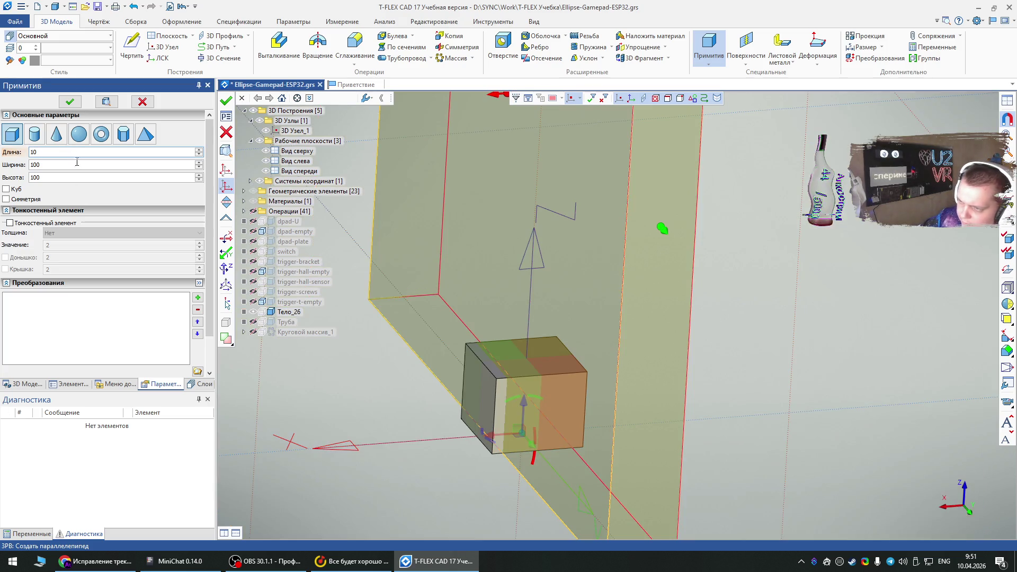
{"action": "key", "text": "Tab"}
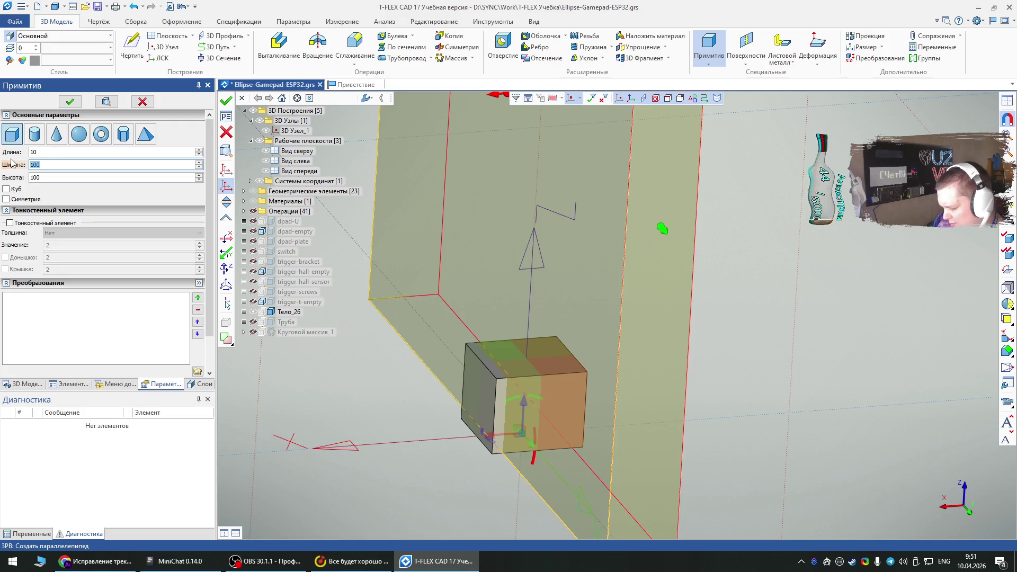
{"action": "type", "text": "3"}
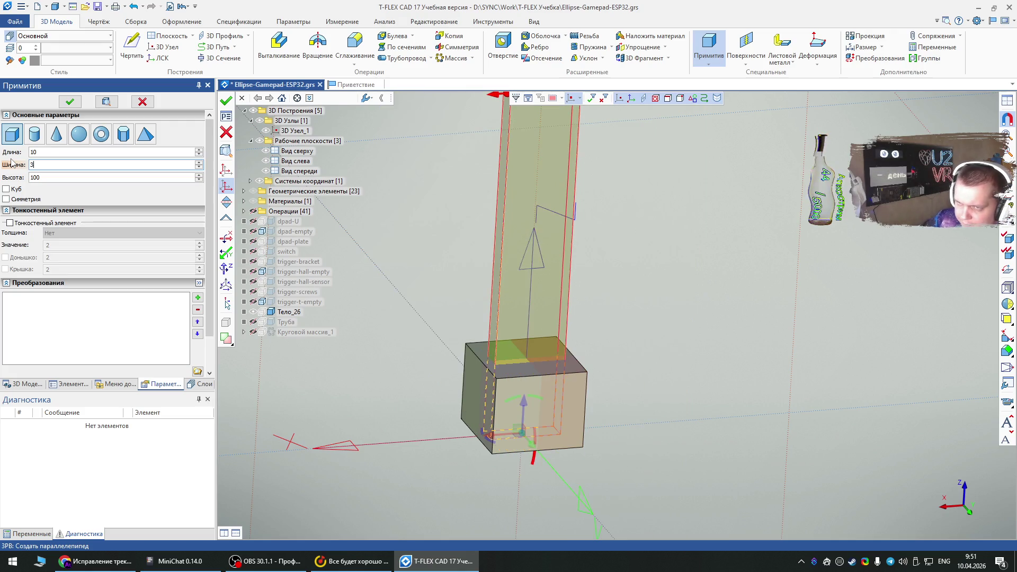
{"action": "left_click", "coordinate": [18, 175]}
{"action": "type", "text": "11"}
Step: Snap the box origin to a corner, shift it along its axis to a point, and create Тело_27
{"action": "mouse_move", "coordinate": [456, 453]}
{"action": "right_mouse_down"}
{"action": "mouse_move", "coordinate": [536, 470]}
{"action": "mouse_move", "coordinate": [525, 509]}
{"action": "right_mouse_up"}
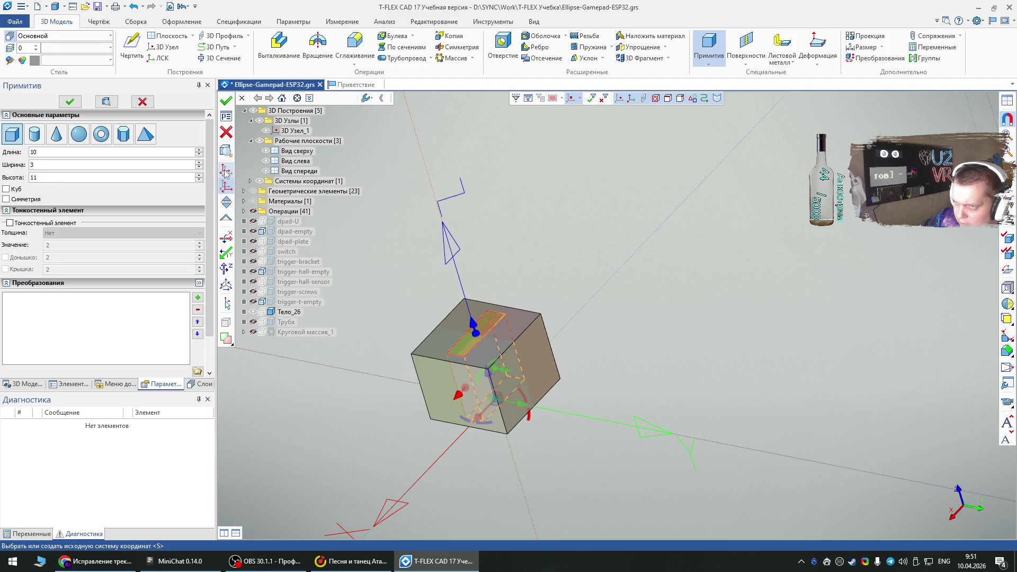
{"action": "left_click", "coordinate": [226, 170]}
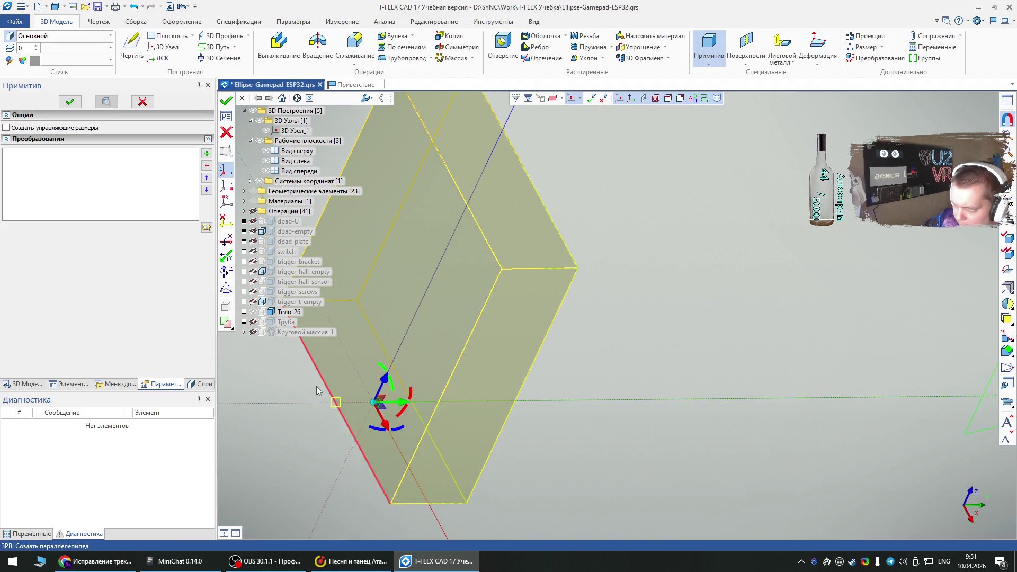
{"action": "left_click", "coordinate": [335, 402]}
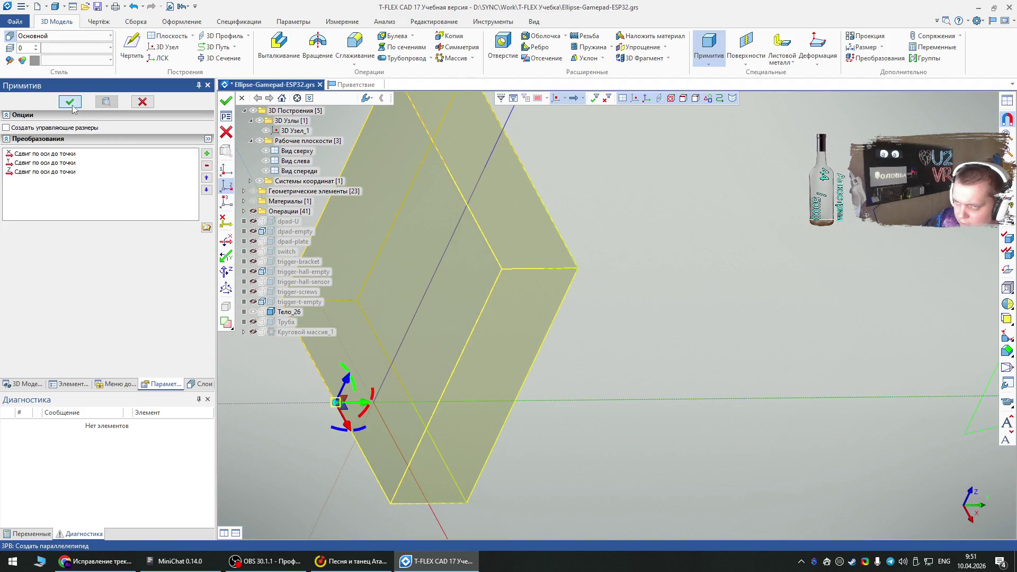
{"action": "left_click", "coordinate": [72, 104]}
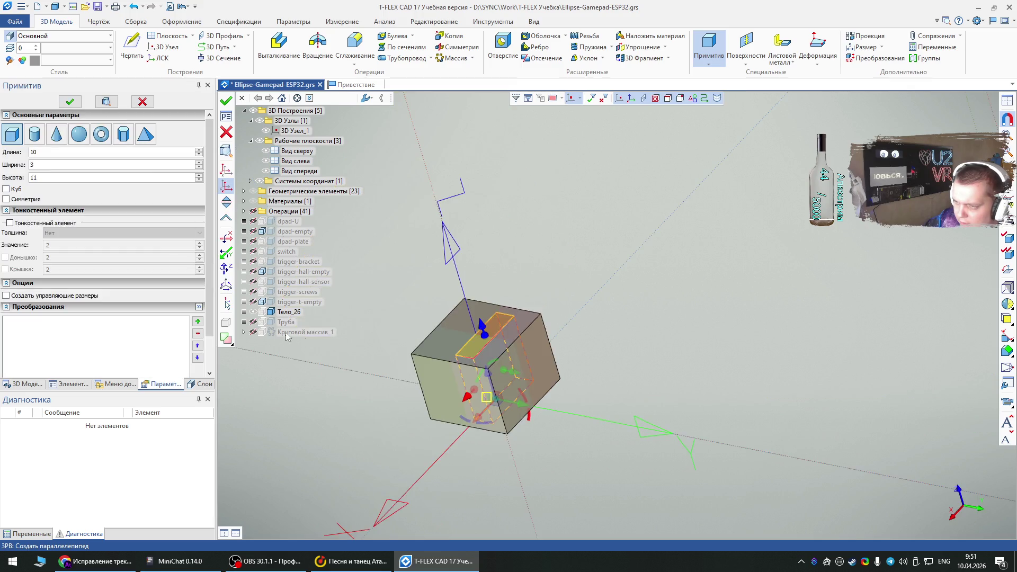
{"action": "left_click", "coordinate": [521, 406]}
{"action": "left_click", "coordinate": [524, 410]}
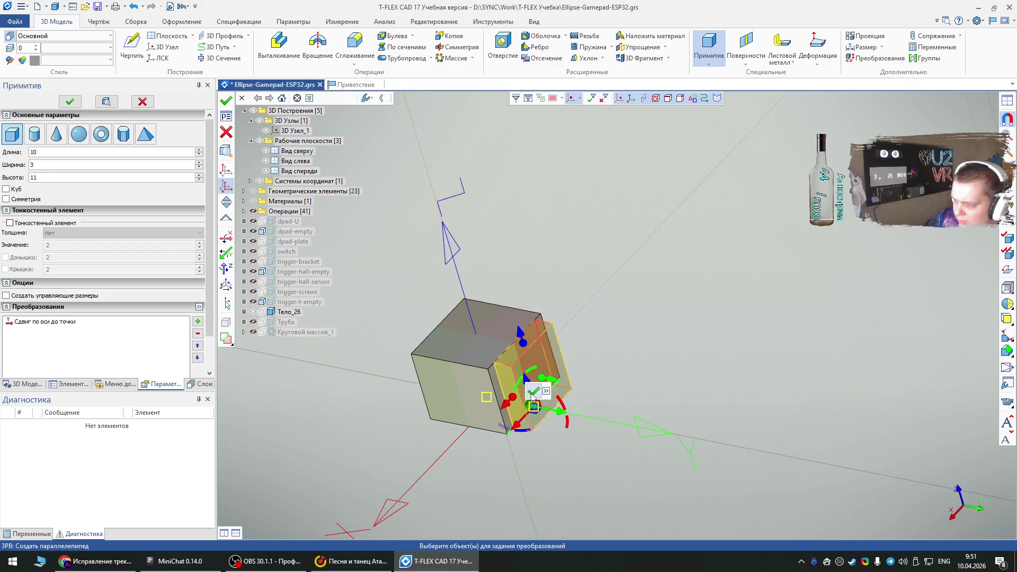
{"action": "left_click", "coordinate": [533, 392]}
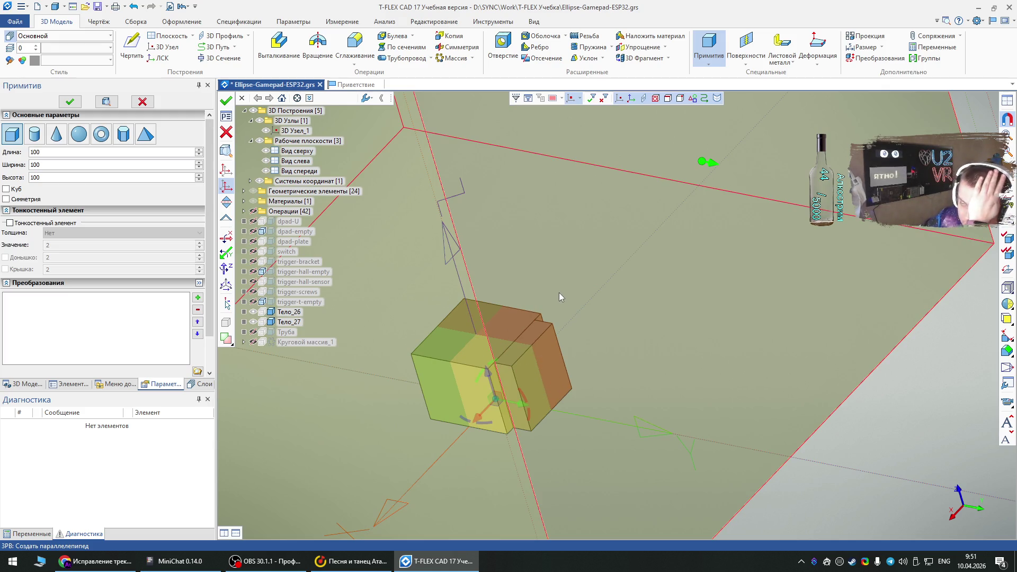
Step: Enter the box dimensions: length 3, width 10, height 11
{"action": "left_click", "coordinate": [15, 152]}
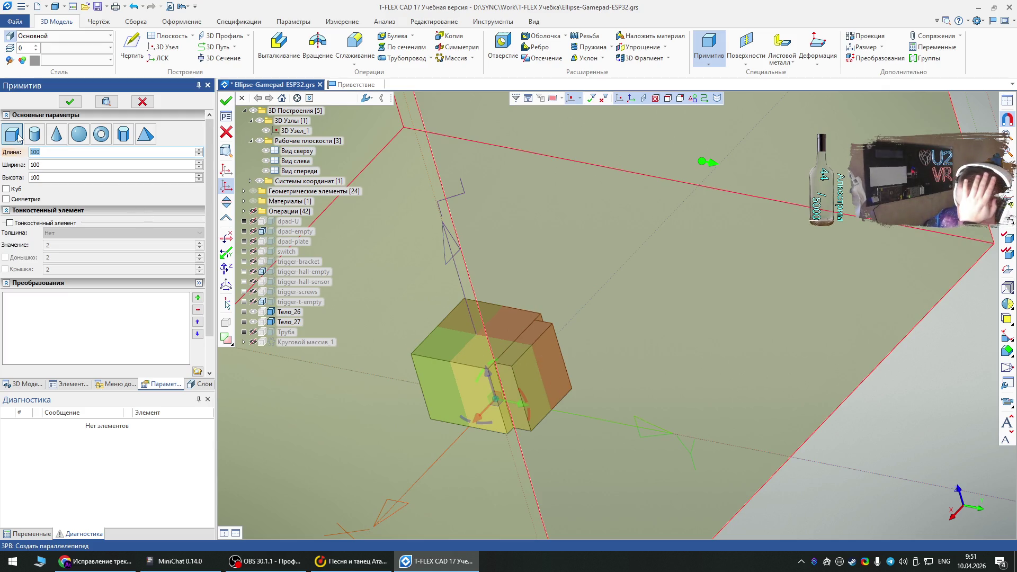
{"action": "type", "text": "10"}
{"action": "left_click", "coordinate": [15, 166]}
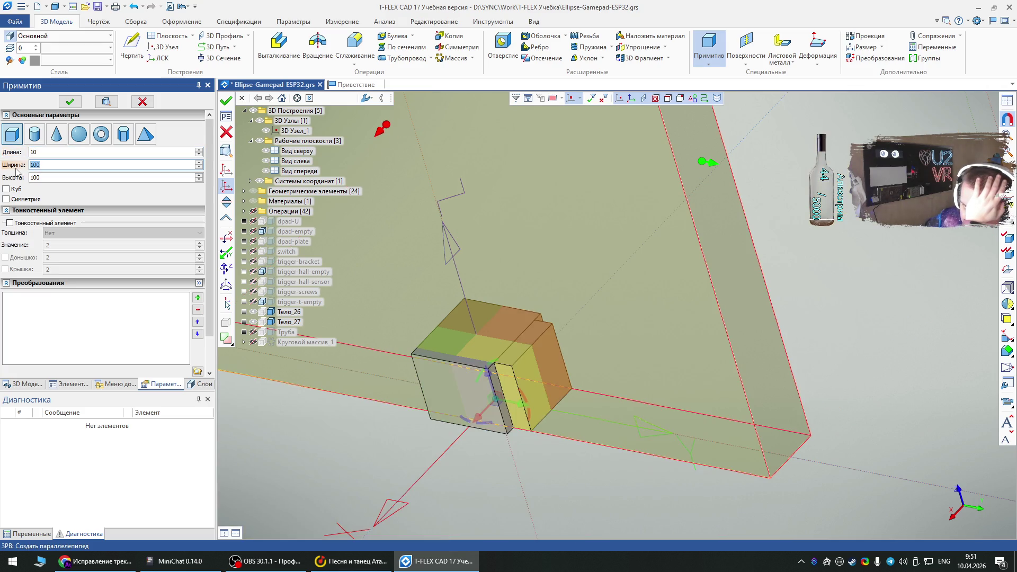
{"action": "type", "text": "10"}
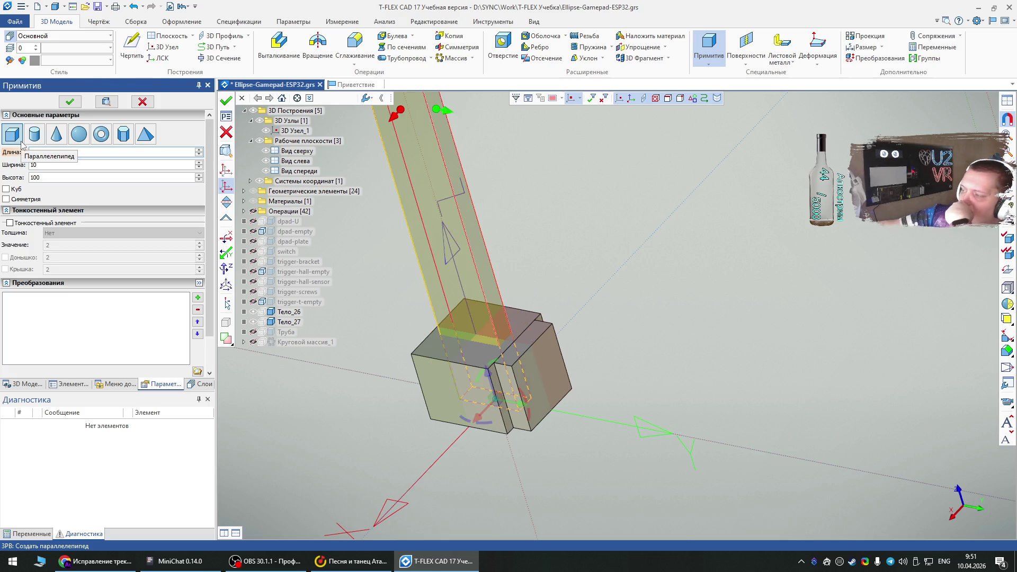
{"action": "key", "text": "XF86AudioNext"}
{"action": "type", "text": "3"}
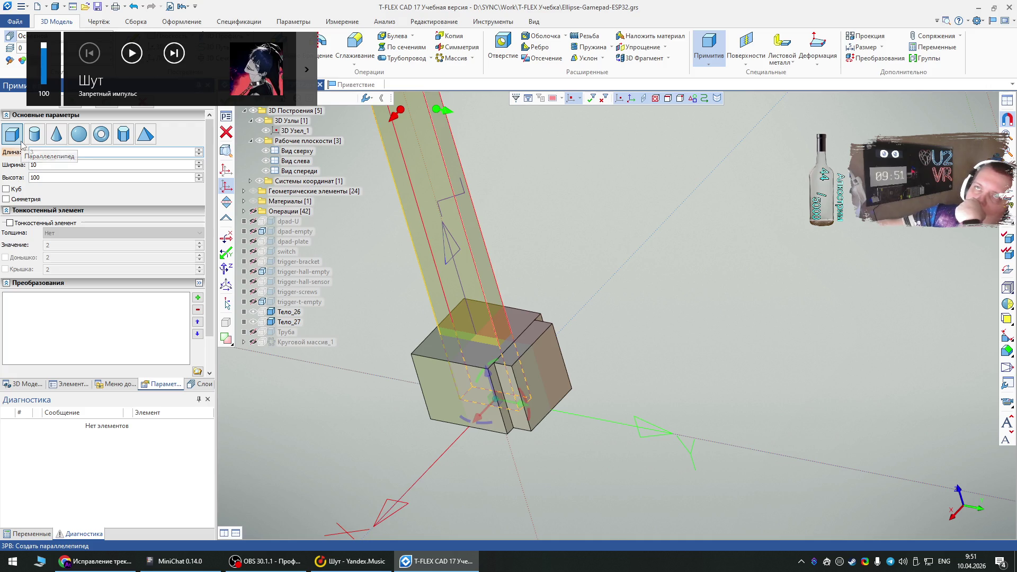
{"action": "key", "text": "XF86AudioNext"}
{"action": "key", "text": "XF86AudioNext"}
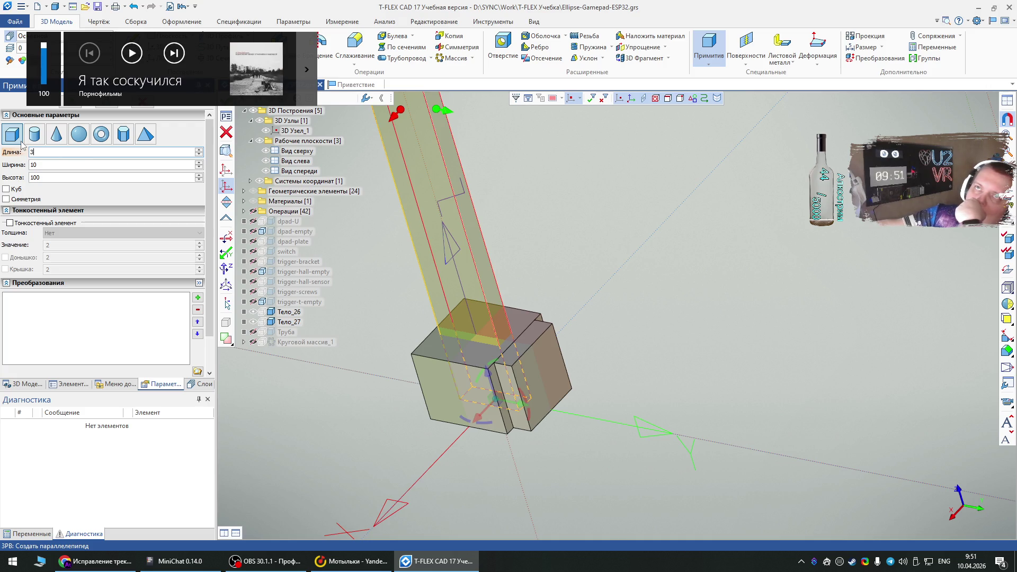
{"action": "key", "text": "XF86AudioNext"}
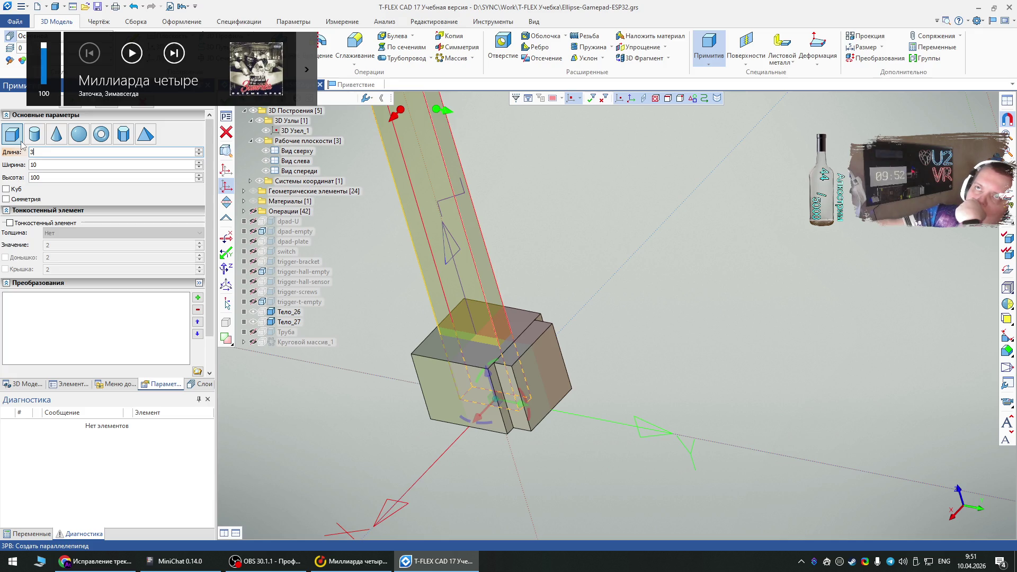
{"action": "key", "text": "XF86AudioNext"}
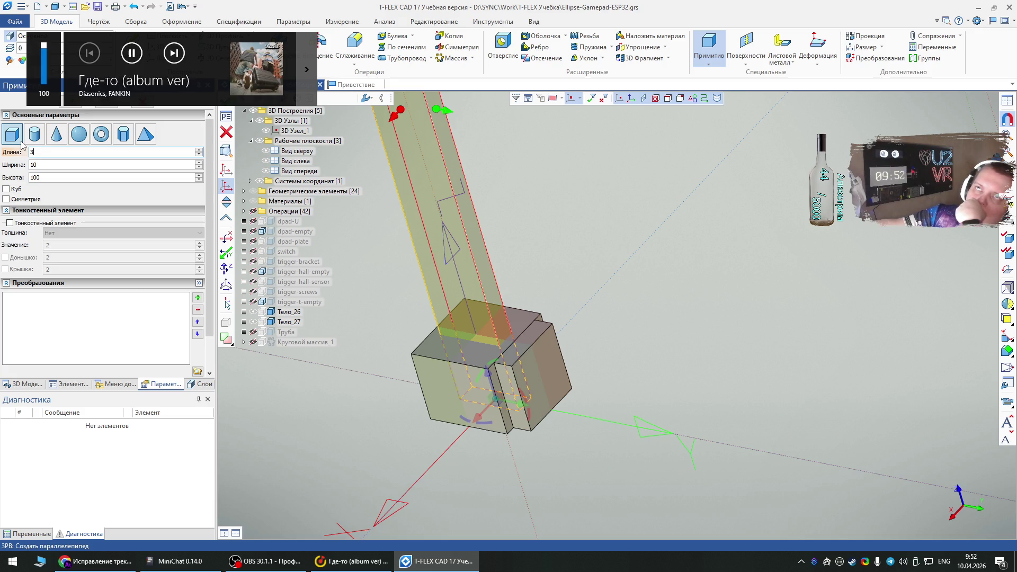
{"action": "key", "text": "XF86AudioNext"}
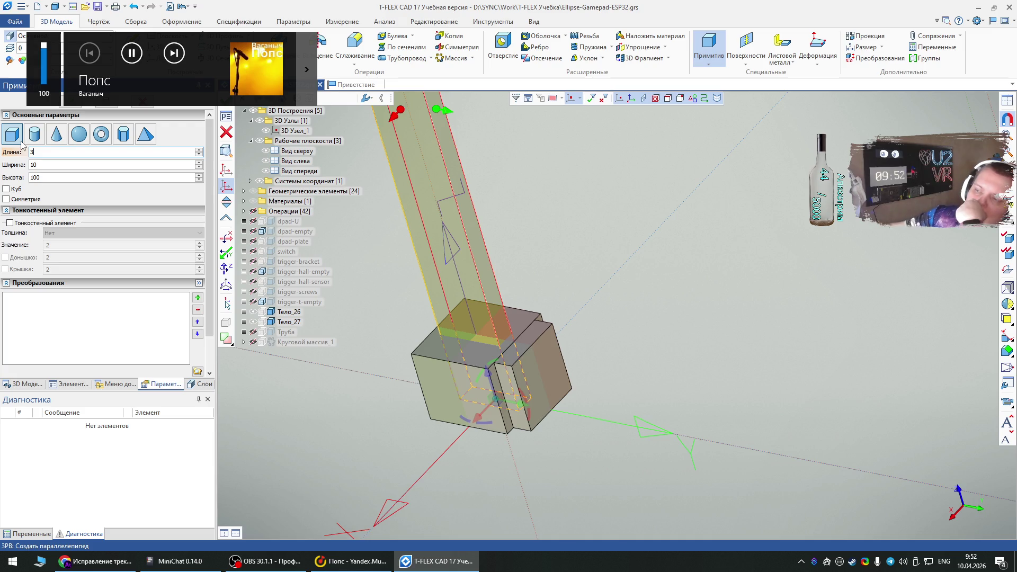
{"action": "double_click", "coordinate": [49, 177]}
{"action": "type", "text": "11"}
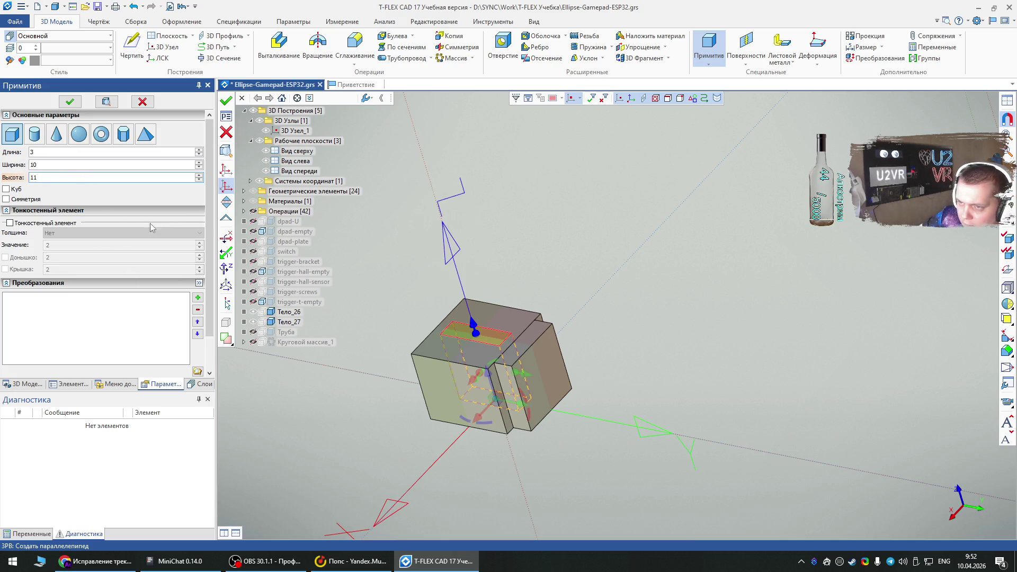
Step: Anchor the box with a base coordinate system on the existing box edge, creating Тело_28
{"action": "left_click", "coordinate": [226, 180]}
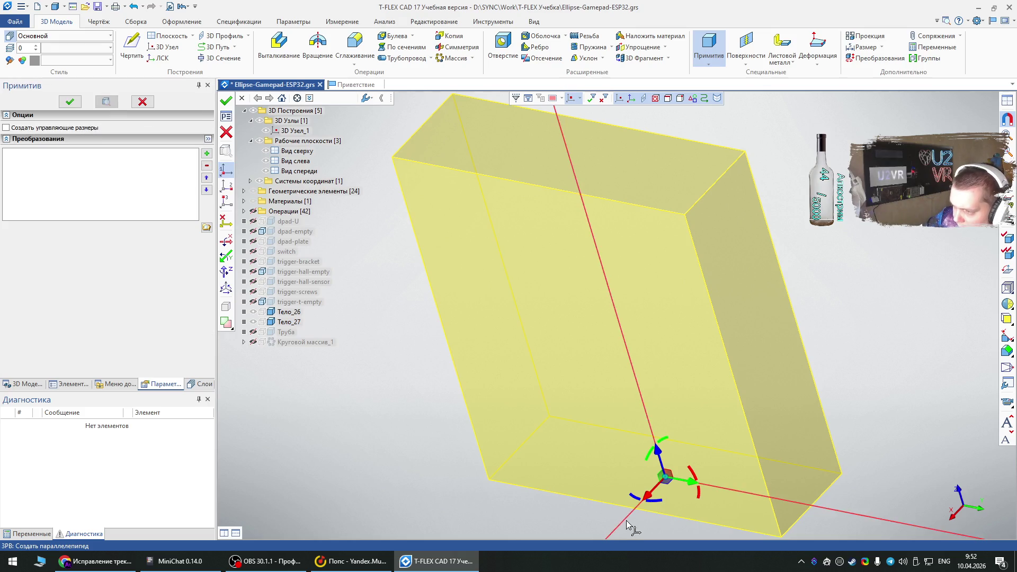
{"action": "left_click", "coordinate": [624, 506]}
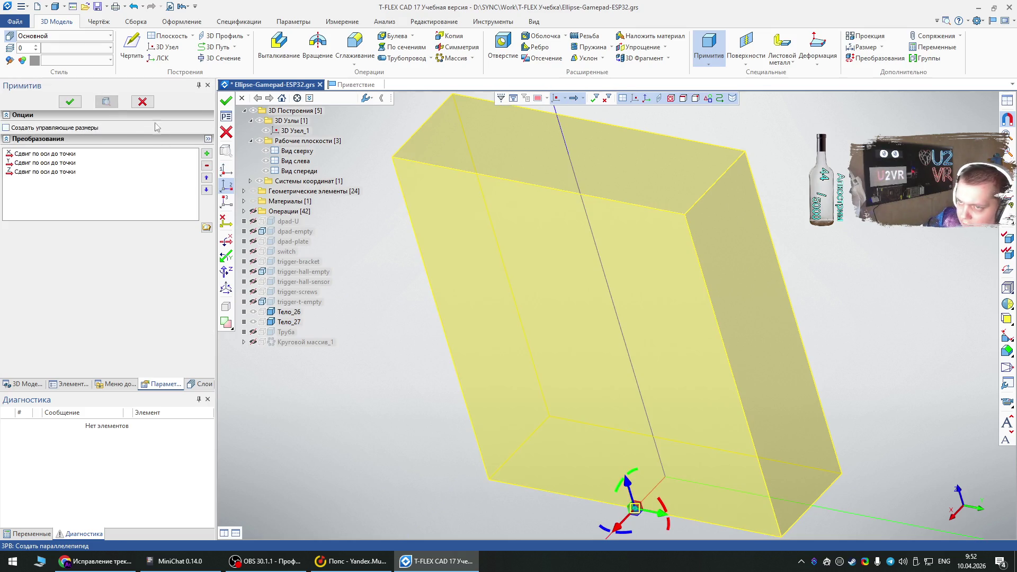
{"action": "left_click", "coordinate": [70, 101]}
{"action": "right_click_drag", "start_coordinate": [695, 391], "coordinate": [731, 266]}
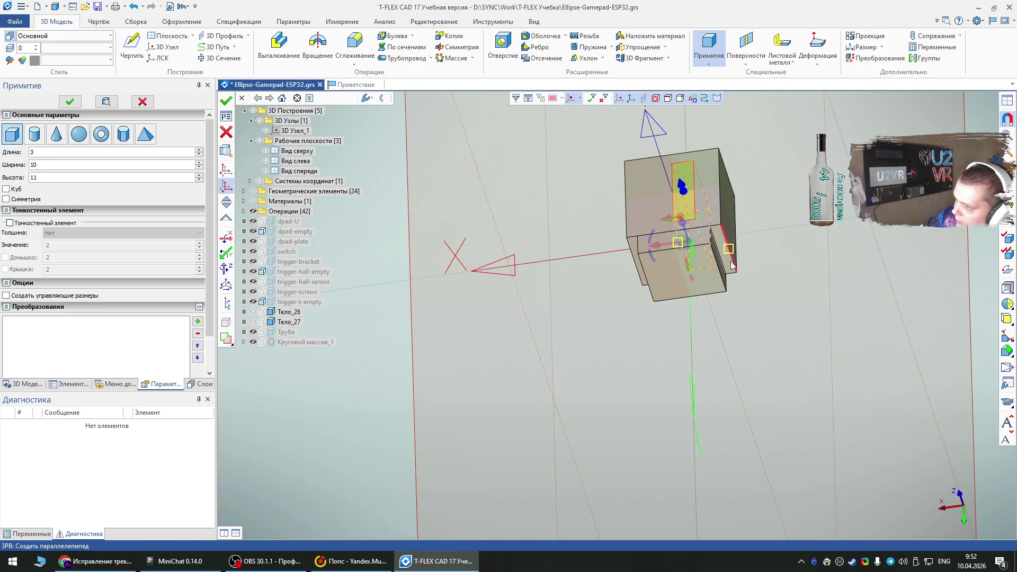
{"action": "left_click", "coordinate": [736, 235]}
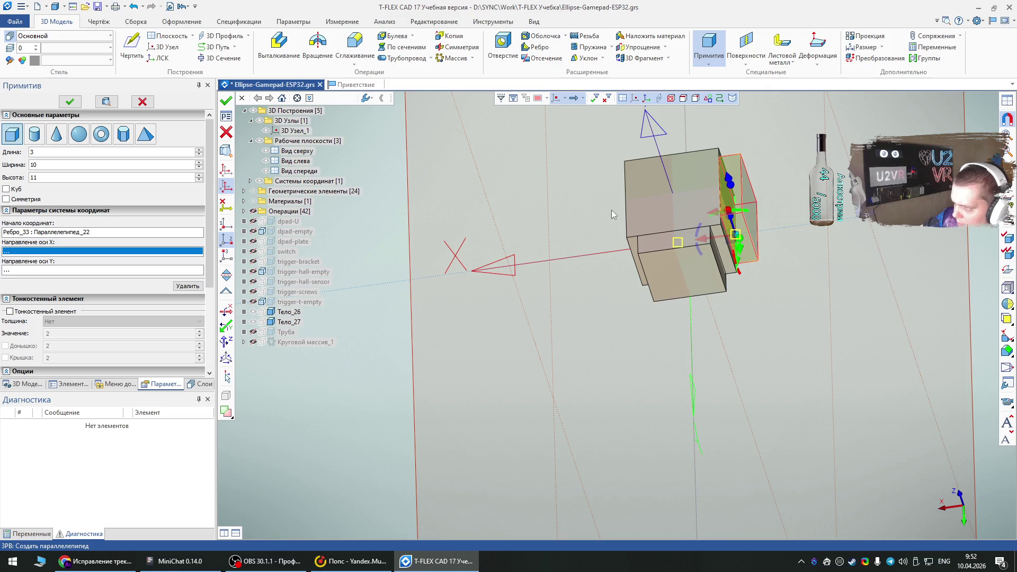
{"action": "left_click", "coordinate": [70, 102]}
{"action": "right_click_drag", "start_coordinate": [642, 291], "coordinate": [662, 360]}
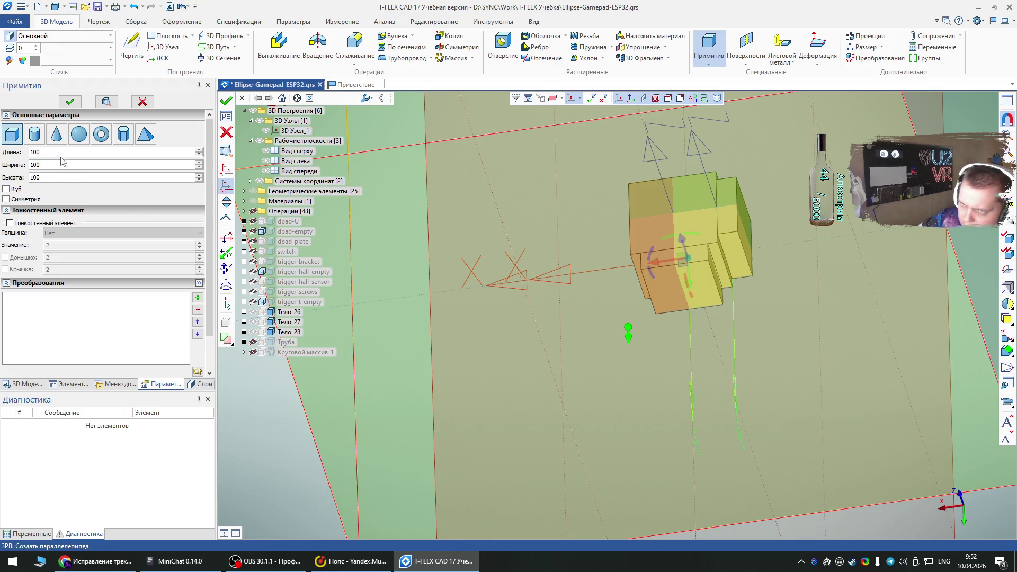
Step: Set the box to length 7, width 10 and height 10
{"action": "left_click", "coordinate": [38, 151]}
{"action": "key", "text": "BackSpace"}
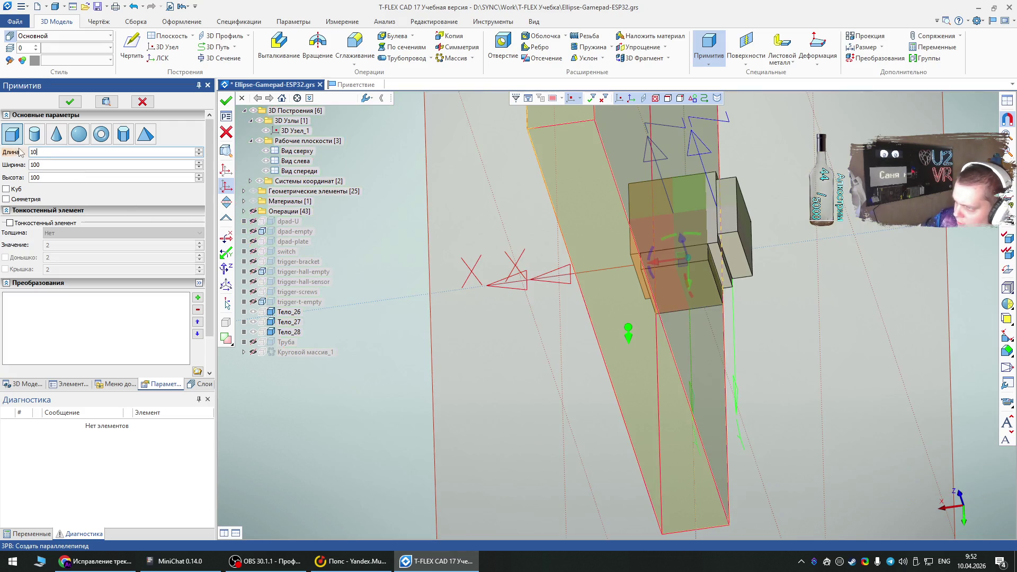
{"action": "key", "text": "Tab"}
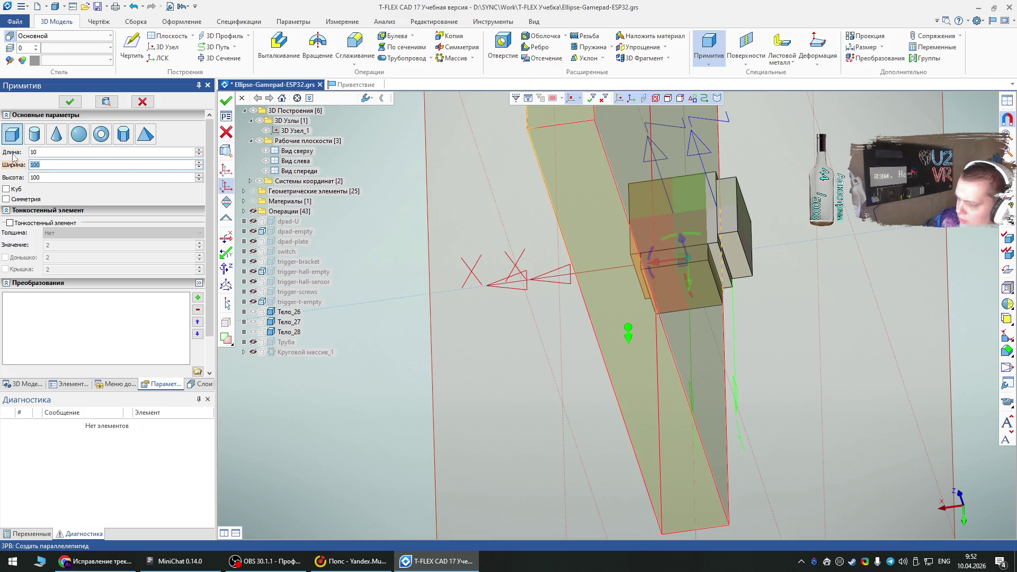
{"action": "key", "text": "BackSpace"}
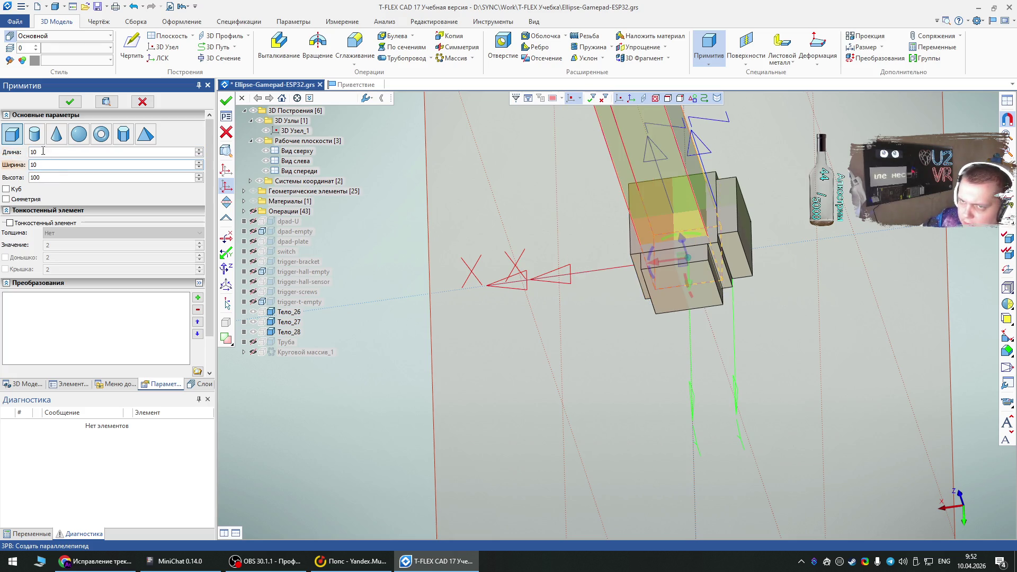
{"action": "key", "text": "shift+Tab"}
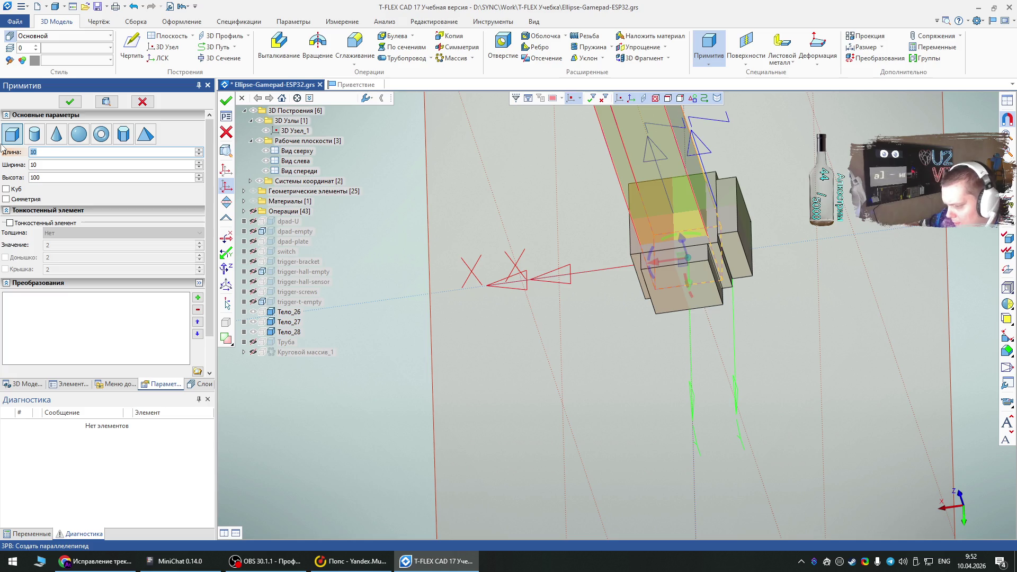
{"action": "type", "text": "7"}
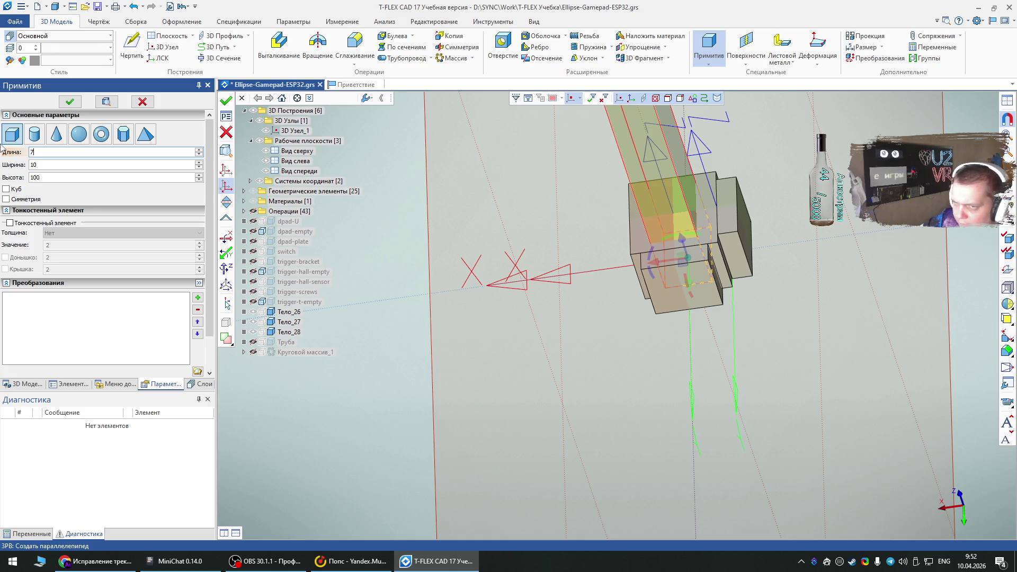
{"action": "key", "text": "Tab"}
{"action": "key", "text": "Tab"}
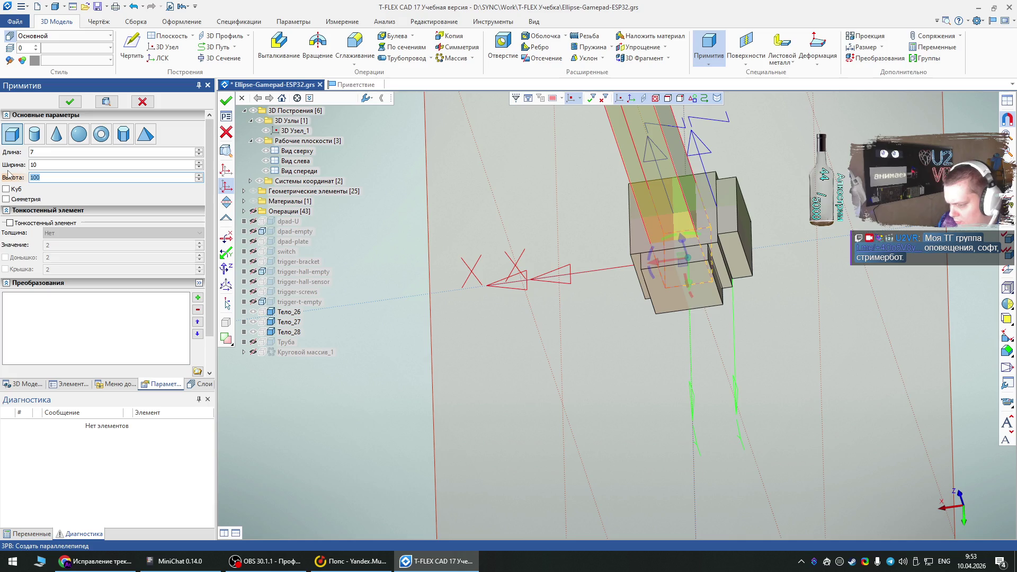
{"action": "type", "text": "10"}
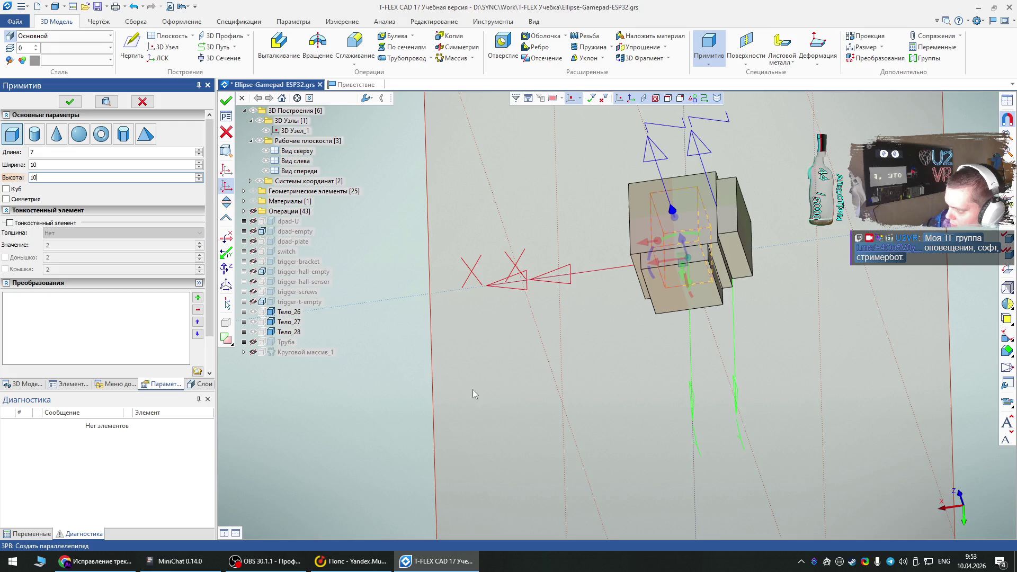
Step: Place the box origin at the existing box corner, slide it left, and confirm Тело_29
{"action": "right_click_drag", "start_coordinate": [466, 390], "coordinate": [671, 364]}
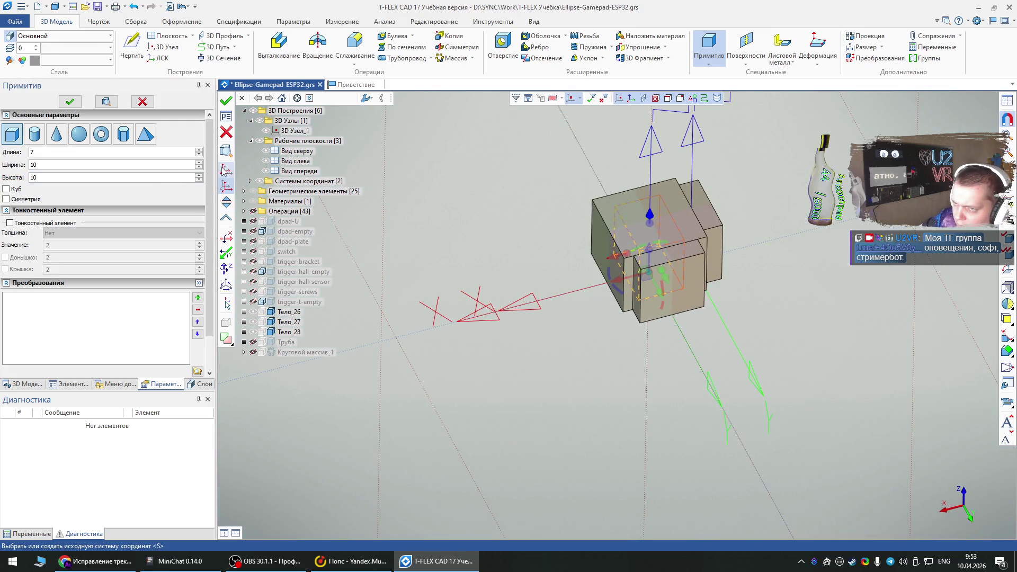
{"action": "left_click", "coordinate": [226, 170]}
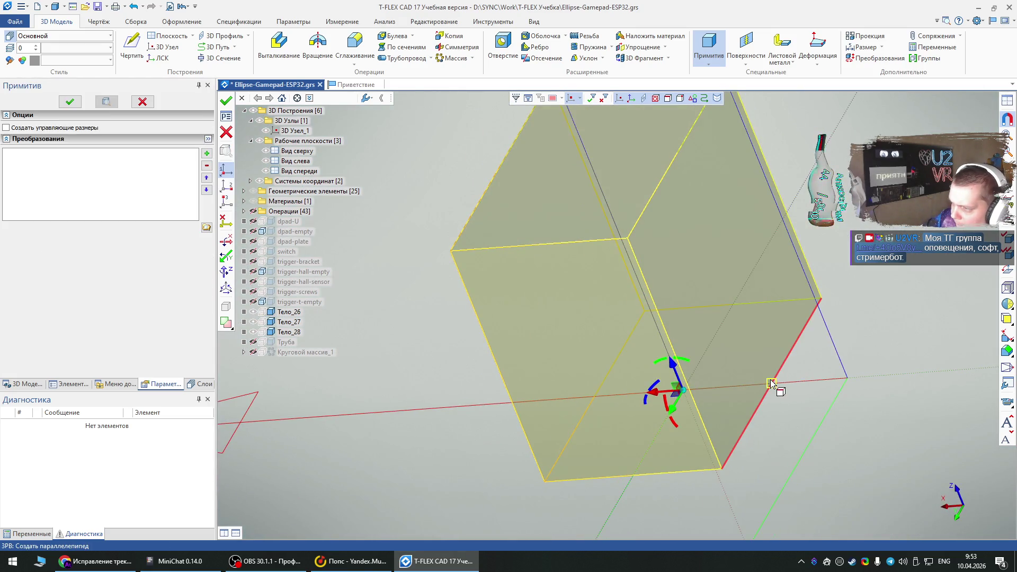
{"action": "left_click", "coordinate": [773, 385]}
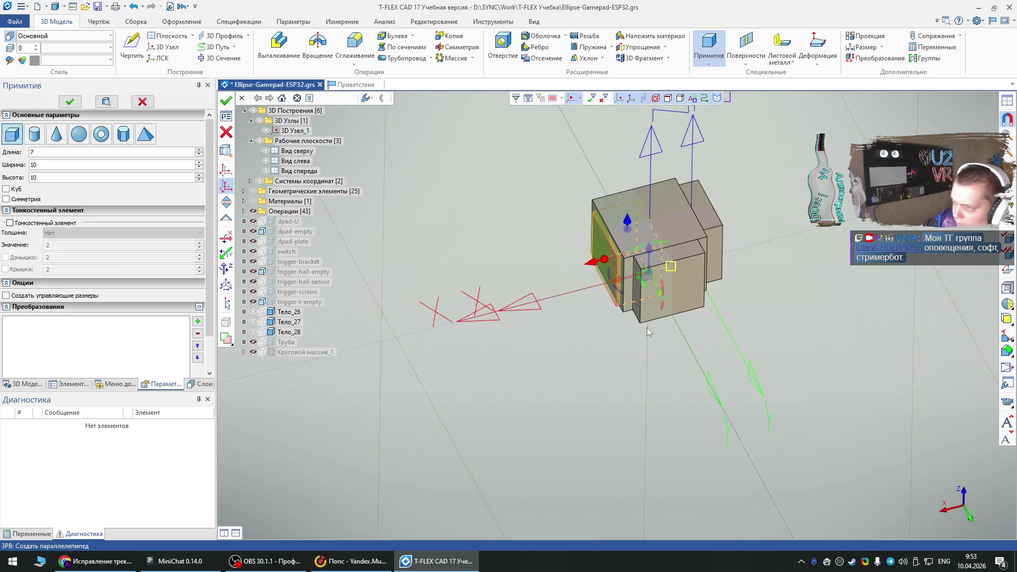
{"action": "scroll", "coordinate": [633, 273], "scroll_direction": "up", "scroll_amount": 3}
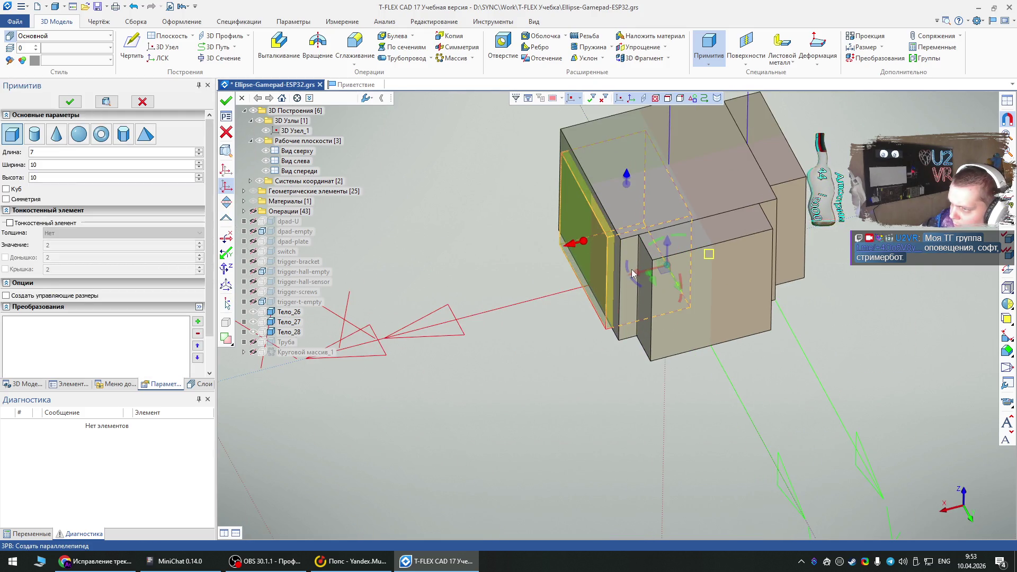
{"action": "left_click_drag", "start_coordinate": [634, 274], "coordinate": [590, 284]}
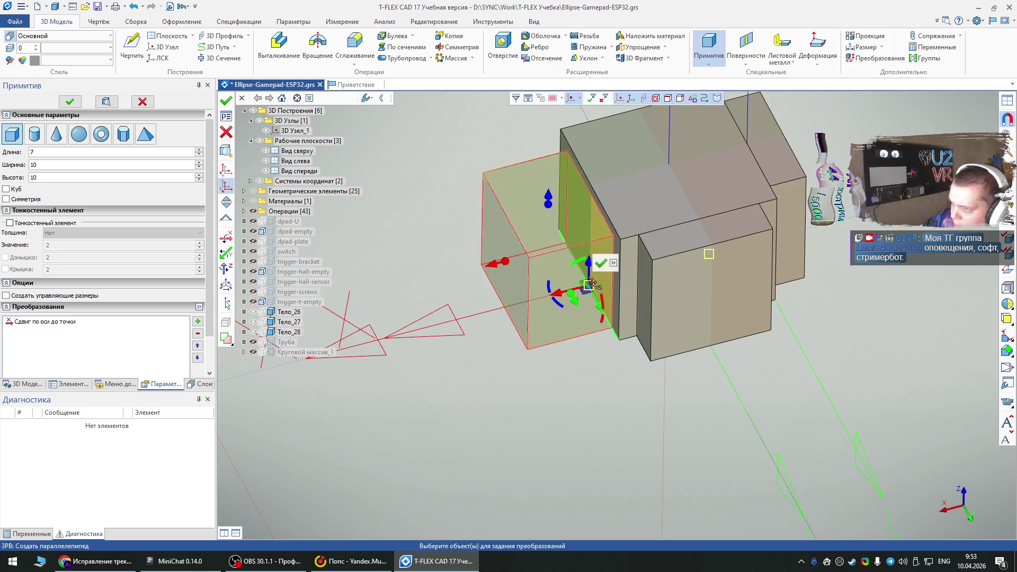
{"action": "left_click", "coordinate": [68, 103]}
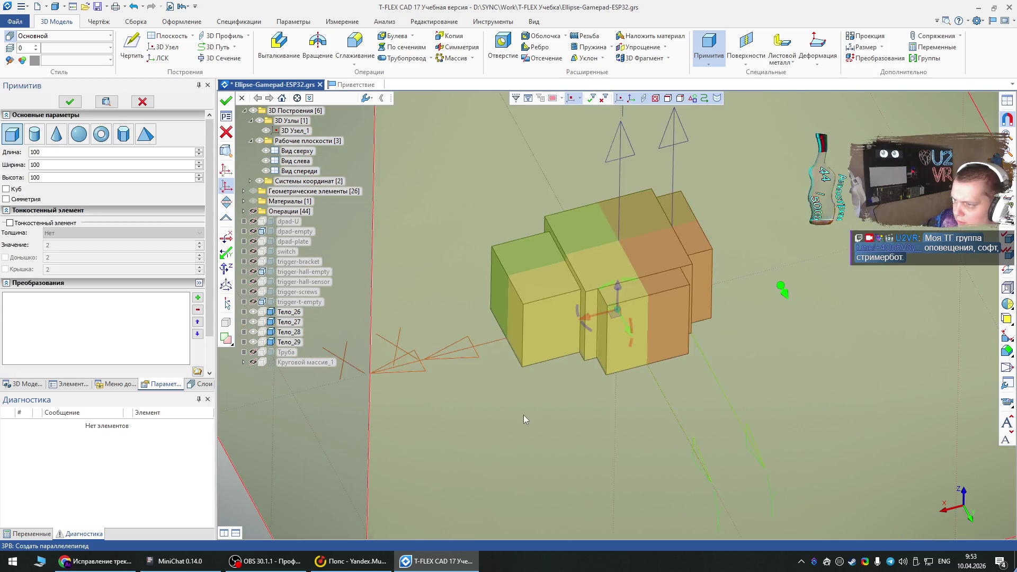
{"action": "scroll", "coordinate": [532, 419], "scroll_direction": "down", "scroll_amount": 2}
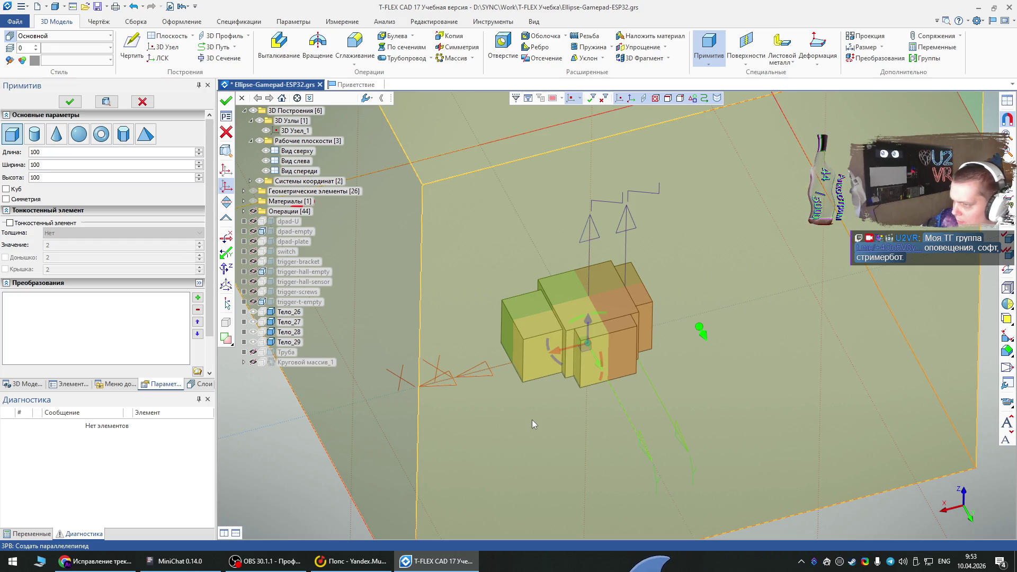
{"action": "key", "text": "Escape"}
{"action": "left_click", "coordinate": [710, 65]}
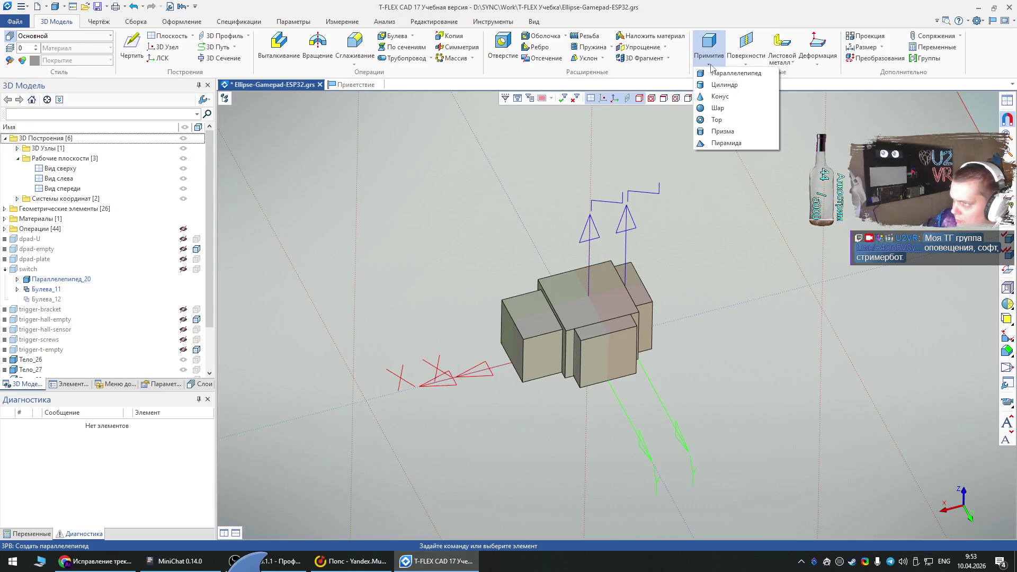
Step: Create a diameter 20, height 10 cylinder raised along Z above the box cluster
{"action": "left_click", "coordinate": [724, 85]}
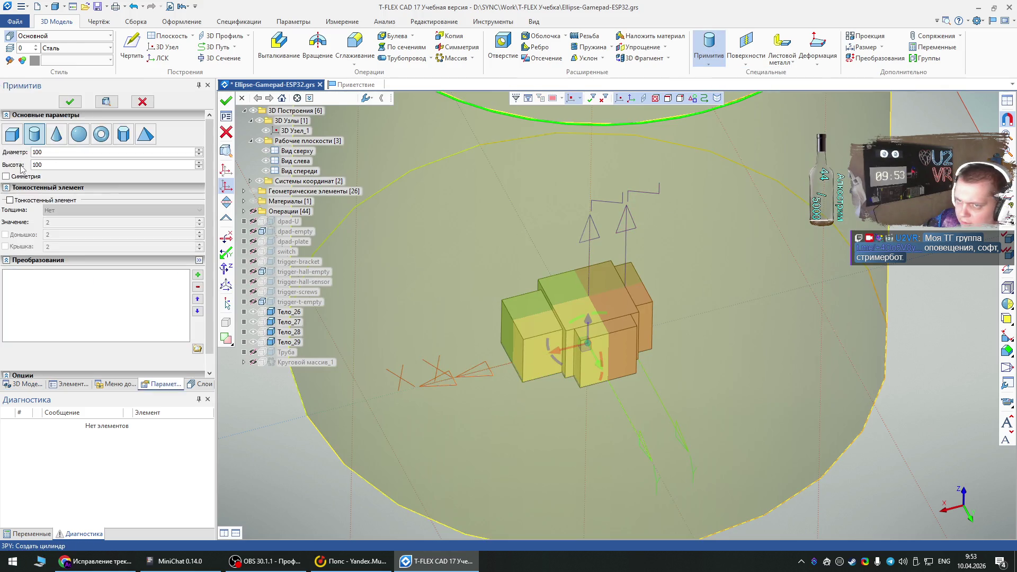
{"action": "left_click", "coordinate": [24, 153]}
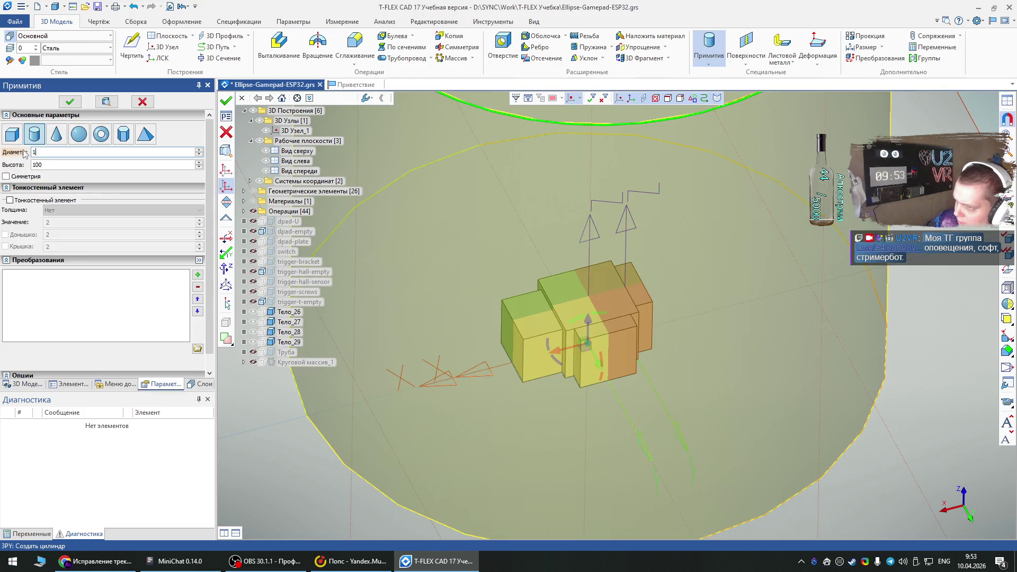
{"action": "type", "text": "10"}
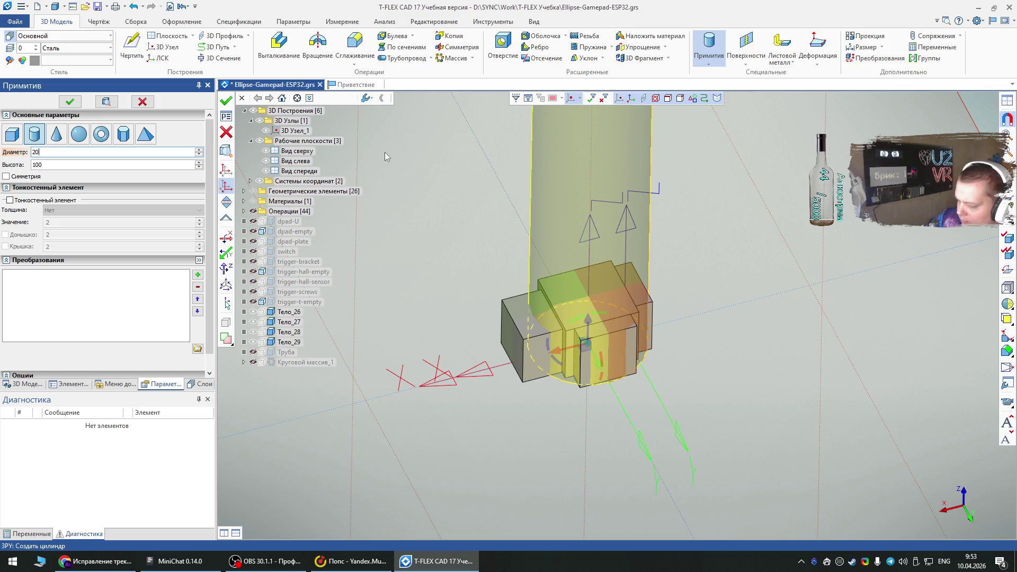
{"action": "mouse_move", "coordinate": [459, 226]}
{"action": "right_mouse_down"}
{"action": "mouse_move", "coordinate": [479, 268]}
{"action": "mouse_move", "coordinate": [477, 254]}
{"action": "right_mouse_up"}
{"action": "double_click", "coordinate": [52, 165]}
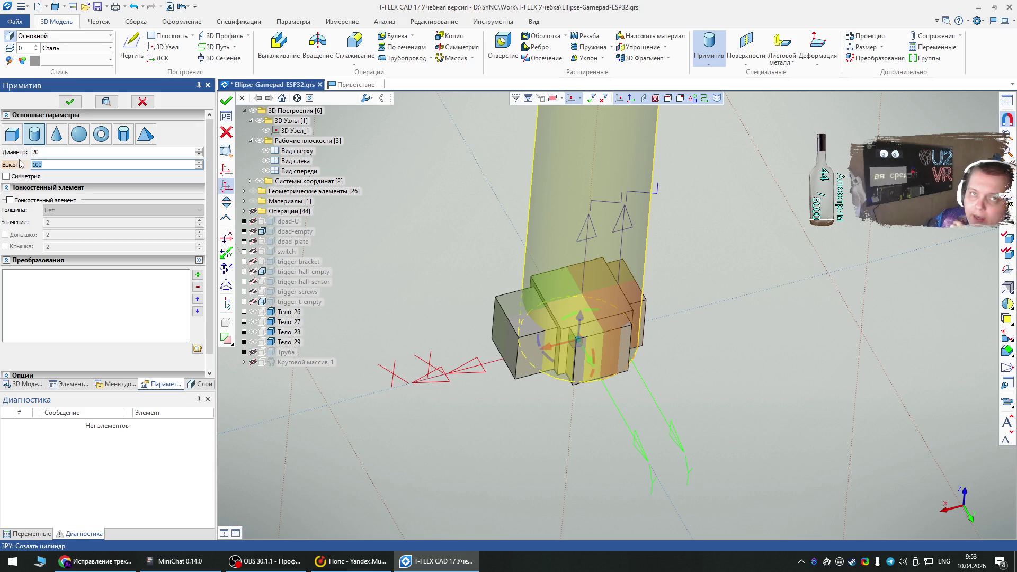
{"action": "type", "text": "10"}
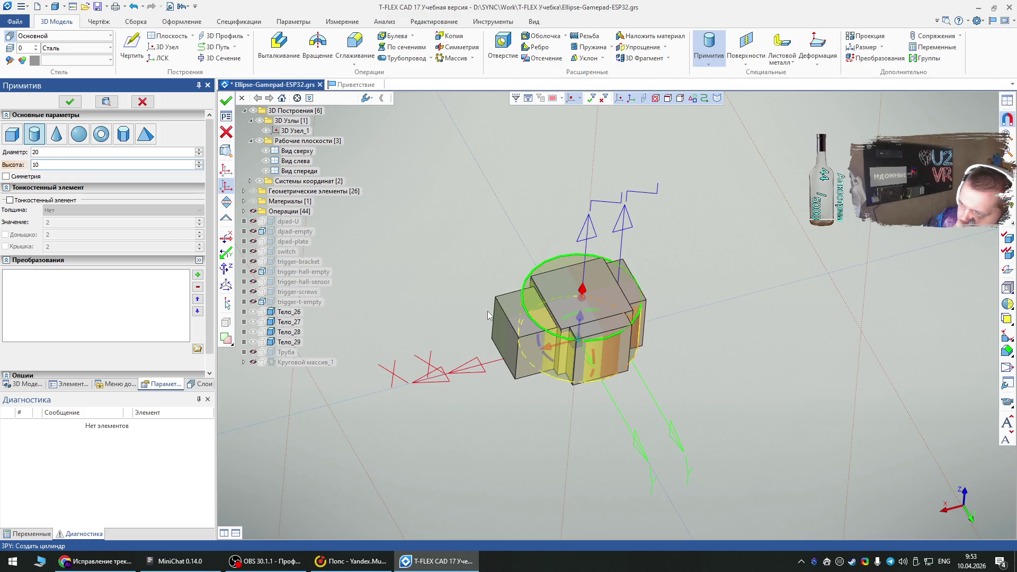
{"action": "left_click_drag", "start_coordinate": [580, 319], "coordinate": [585, 278]}
{"action": "left_click", "coordinate": [69, 102]}
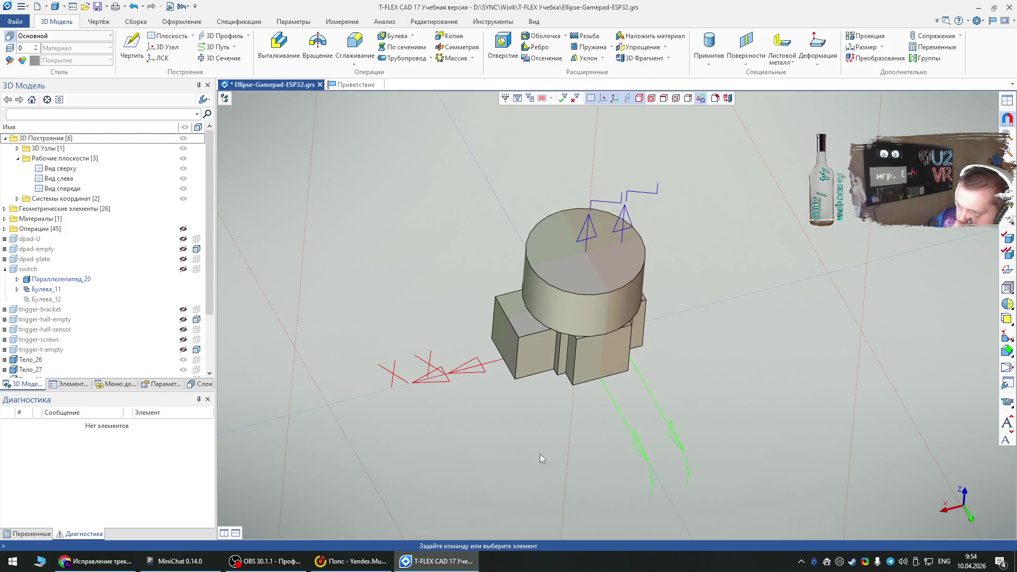
{"action": "right_click_drag", "start_coordinate": [539, 453], "coordinate": [482, 331]}
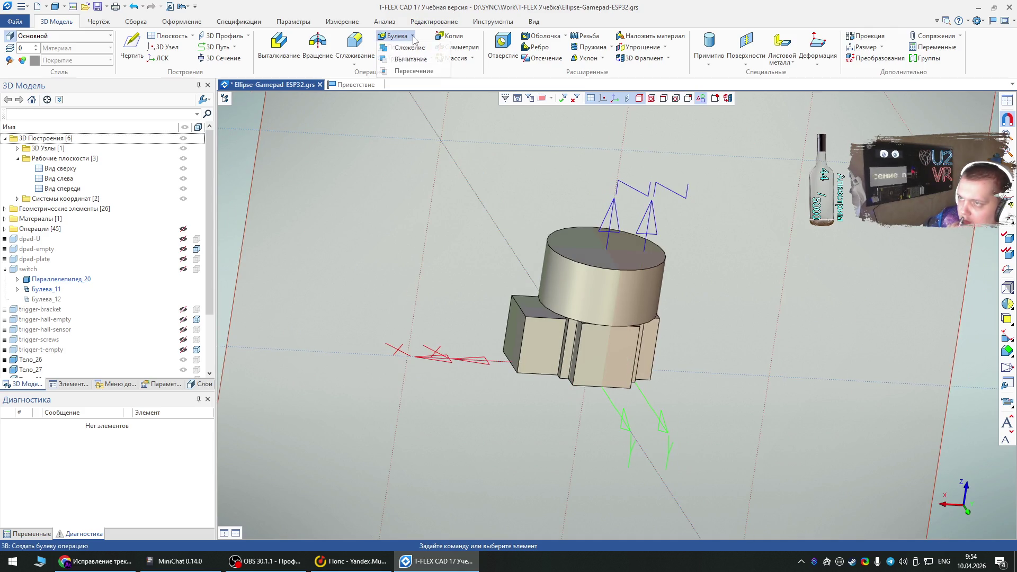
Step: Unite the four boxes into a single body with a Boolean addition
{"action": "left_click", "coordinate": [393, 36]}
{"action": "left_click", "coordinate": [566, 345]}
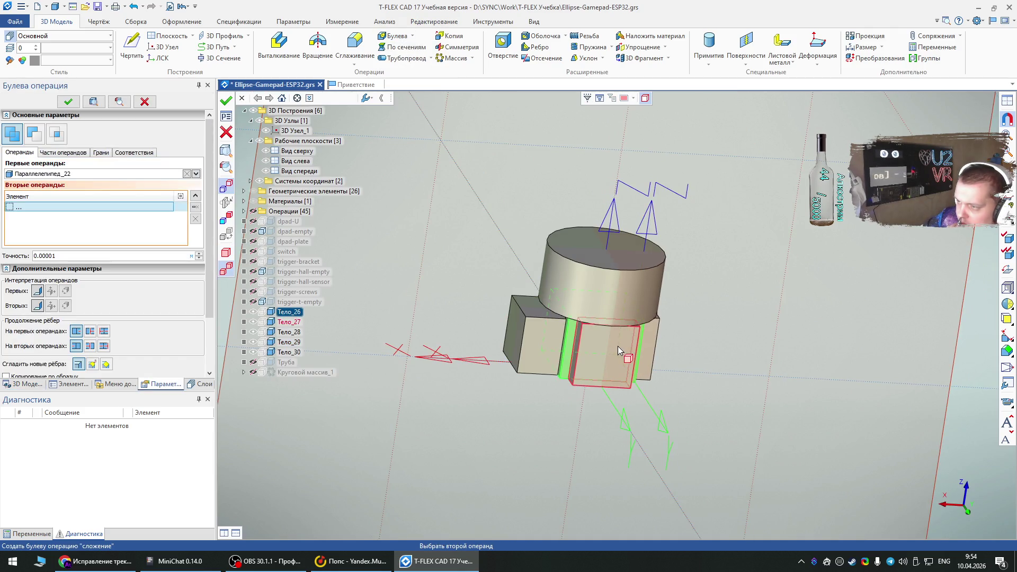
{"action": "left_click", "coordinate": [630, 350]}
{"action": "left_click", "coordinate": [609, 343]}
{"action": "left_click", "coordinate": [540, 345]}
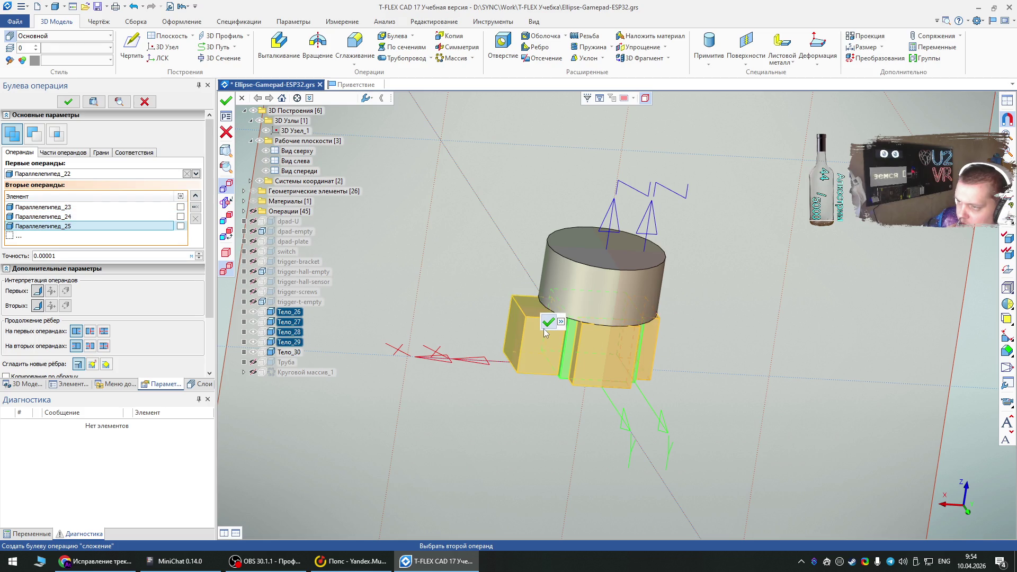
{"action": "left_click", "coordinate": [546, 323]}
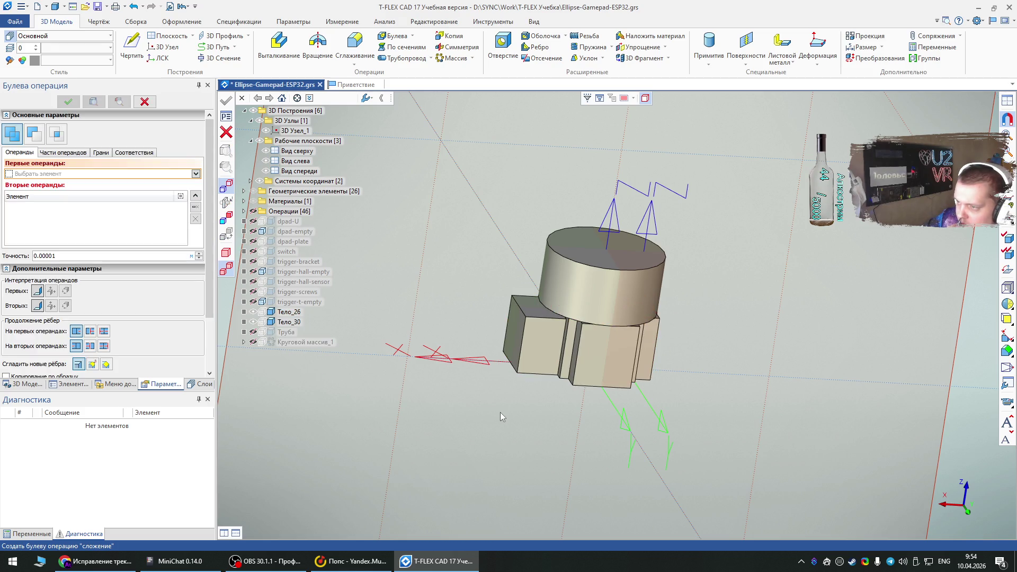
{"action": "key", "text": "Escape"}
Step: Name the merged body stick
{"action": "left_click", "coordinate": [513, 329]}
{"action": "double_click", "coordinate": [514, 331]}
{"action": "type", "text": "stick"}
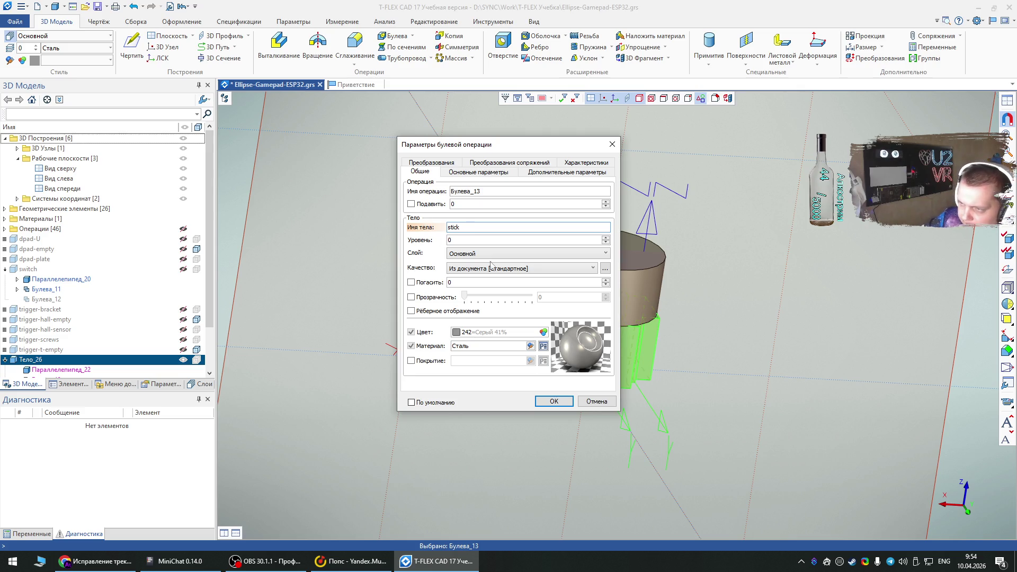
{"action": "left_click", "coordinate": [553, 401]}
Step: Rename the cylinder body to stick-empty
{"action": "right_click", "coordinate": [507, 396]}
{"action": "left_click", "coordinate": [456, 406]}
{"action": "left_click", "coordinate": [627, 291]}
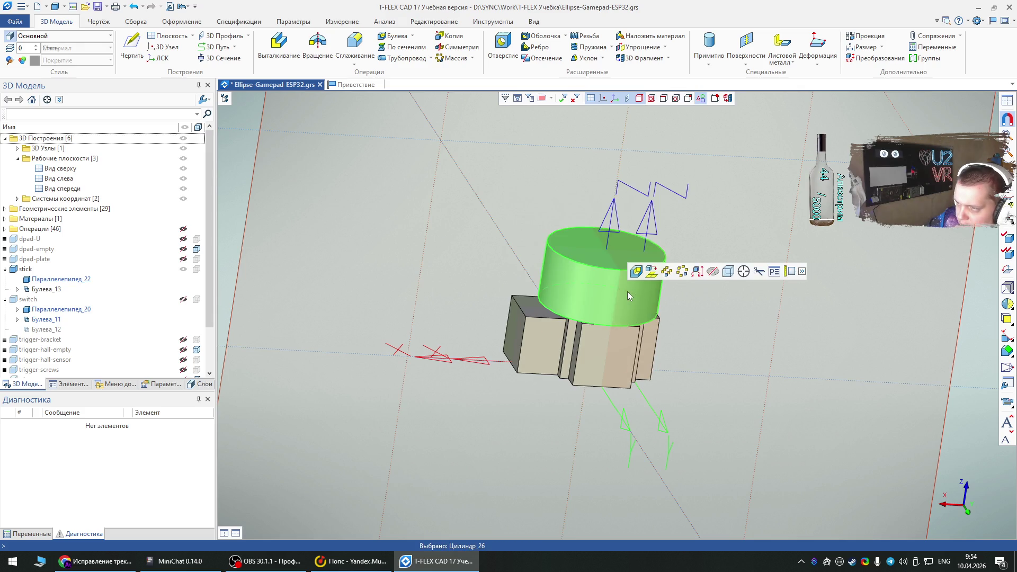
{"action": "double_click", "coordinate": [627, 290]}
{"action": "left_click", "coordinate": [437, 227]}
{"action": "type", "text": "s"}
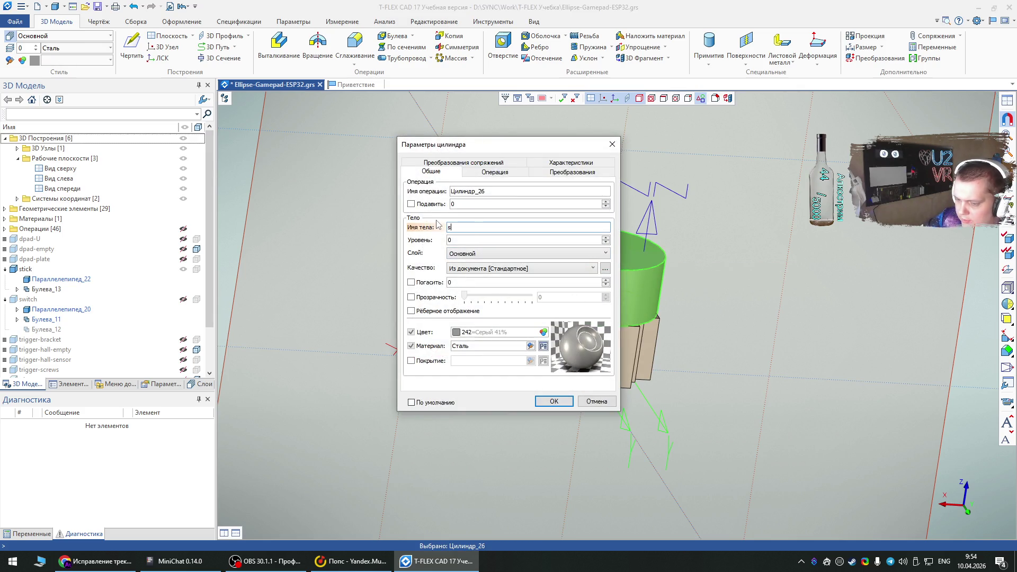
{"action": "type", "text": "tick-empty"}
{"action": "key", "text": "Return"}
{"action": "left_click", "coordinate": [436, 220]}
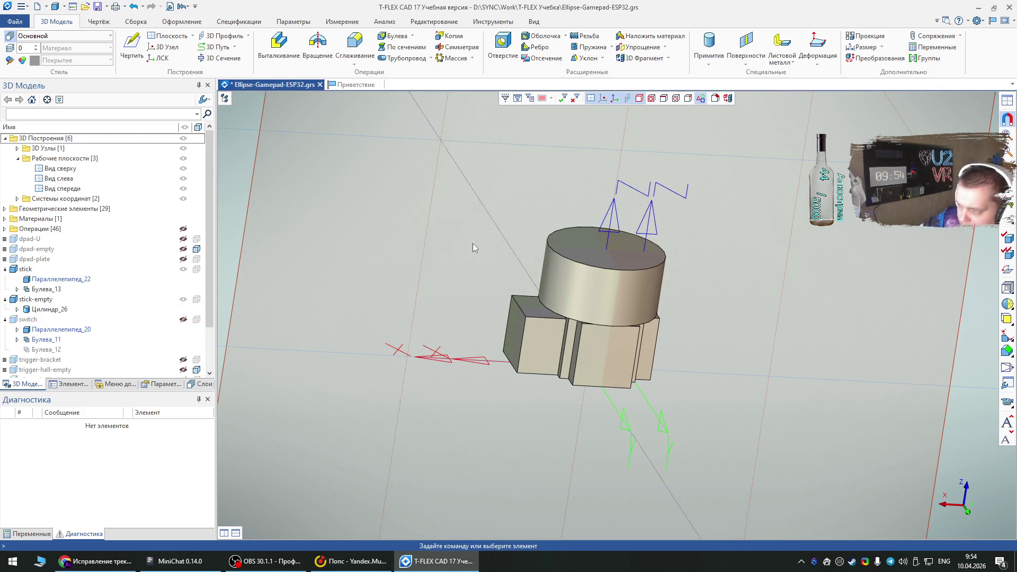
Step: Make the cylinder body translucent
{"action": "right_click", "coordinate": [592, 299]}
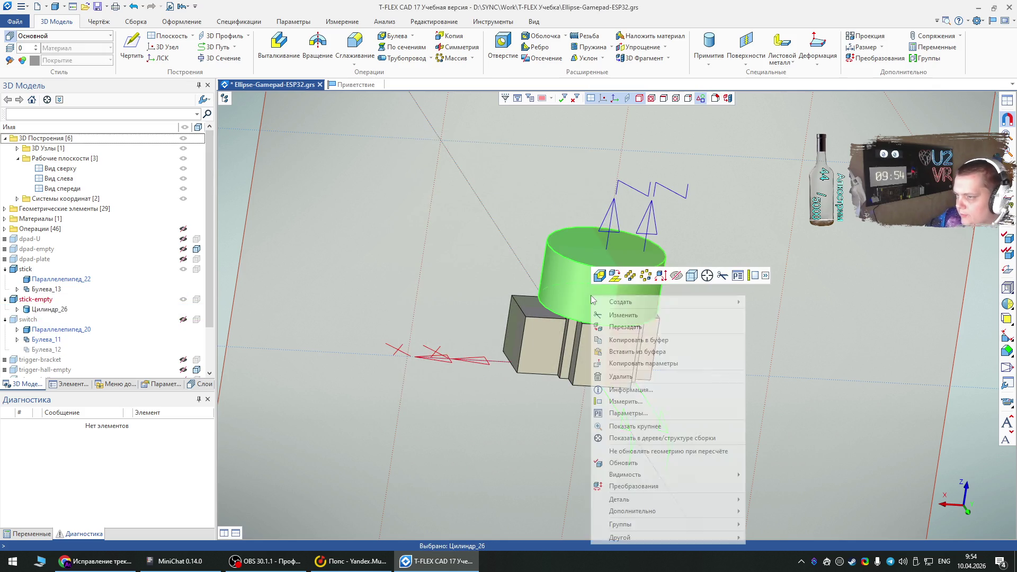
{"action": "left_click", "coordinate": [677, 273]}
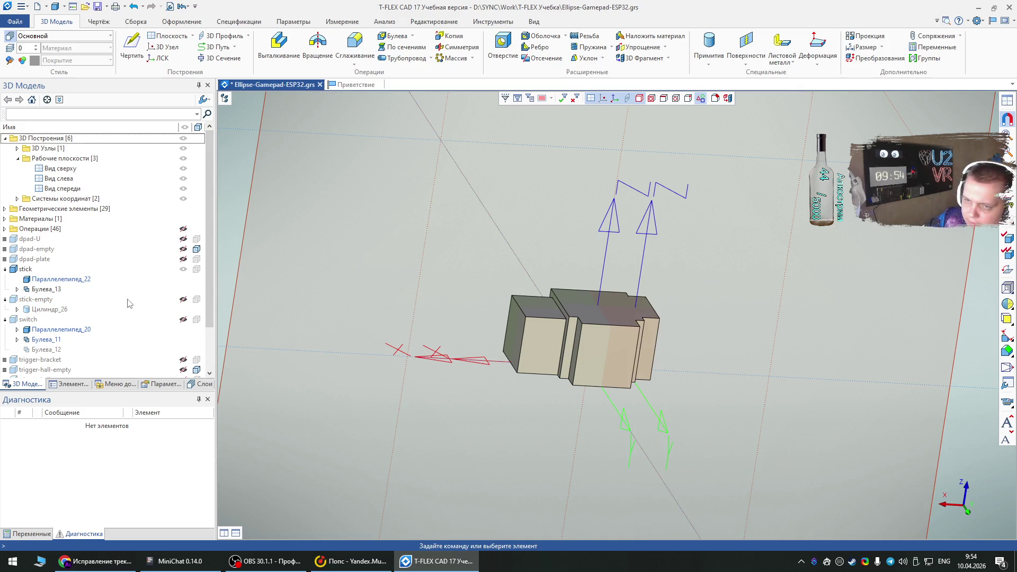
{"action": "left_click", "coordinate": [183, 299]}
{"action": "right_click", "coordinate": [569, 292]}
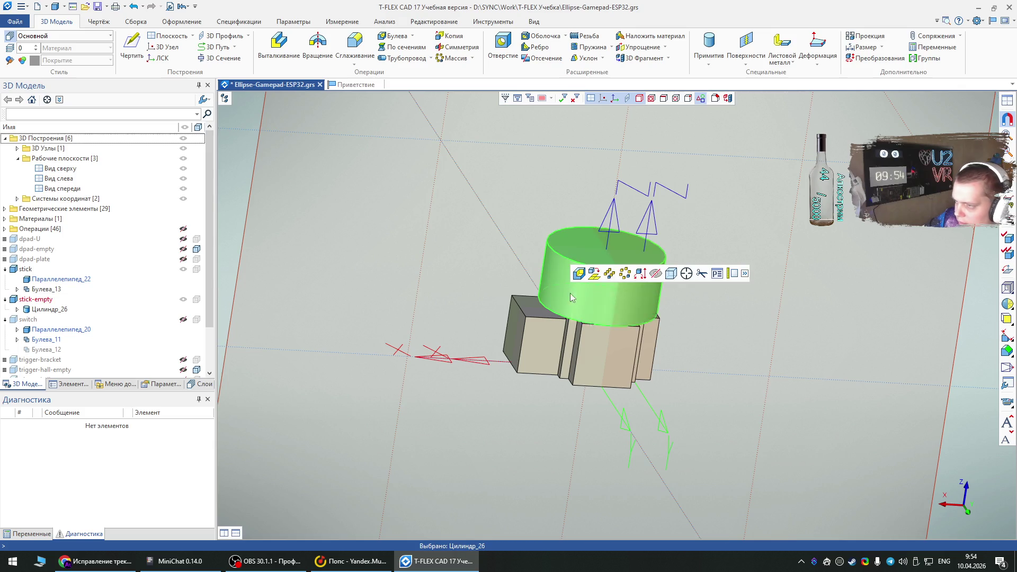
{"action": "left_click", "coordinate": [672, 274]}
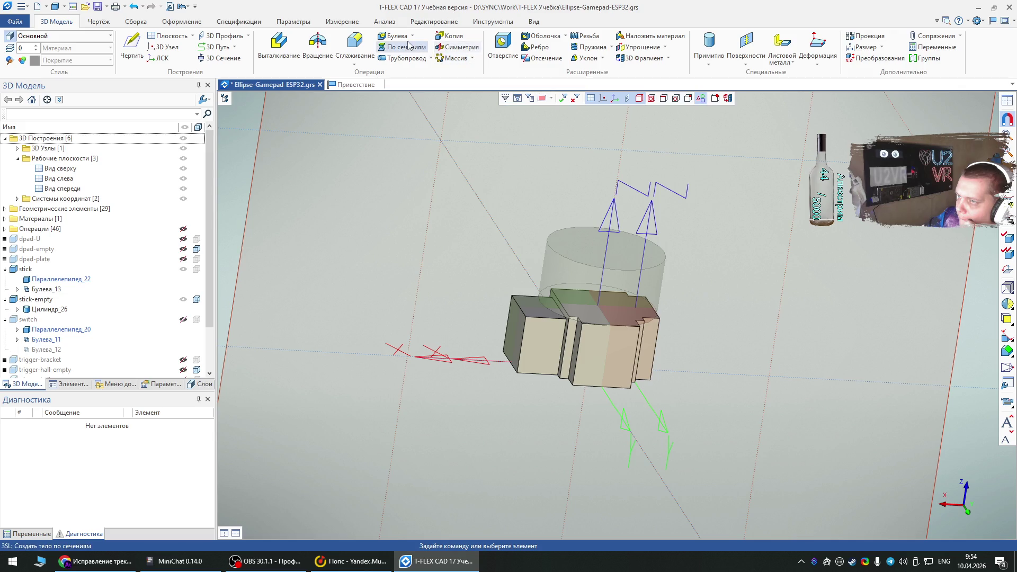
Step: Group the stick body and the cylinder together
{"action": "left_click", "coordinate": [562, 345]}
{"action": "left_click", "coordinate": [566, 268], "text": "ctrl"}
{"action": "right_click", "coordinate": [567, 268]}
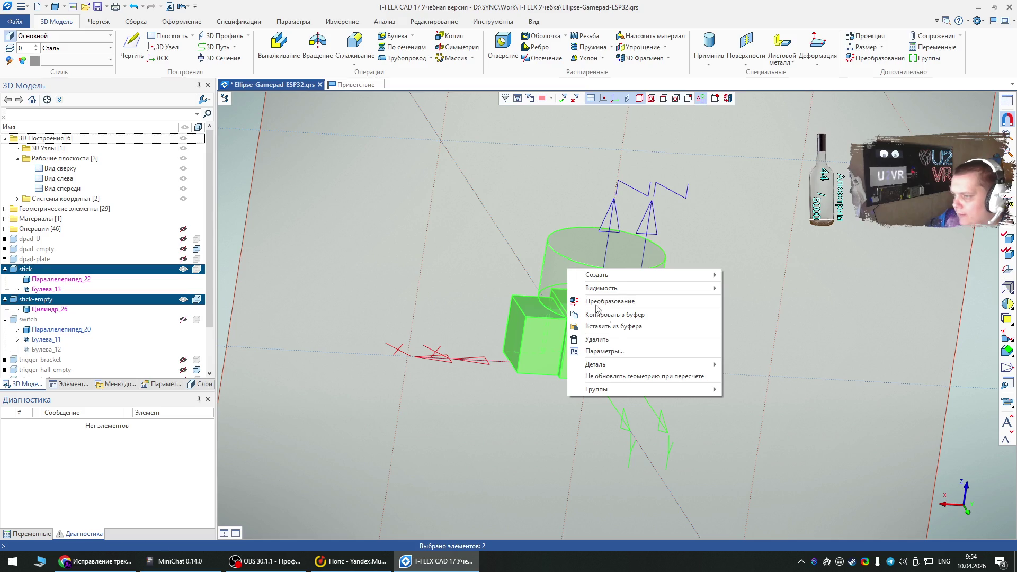
{"action": "mouse_move", "coordinate": [667, 391]}
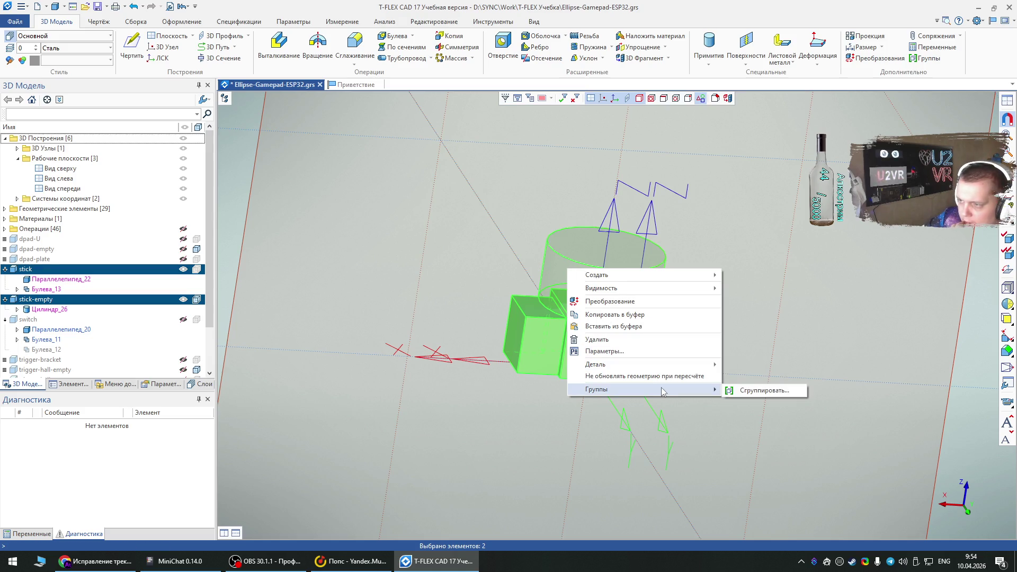
{"action": "left_click", "coordinate": [743, 393]}
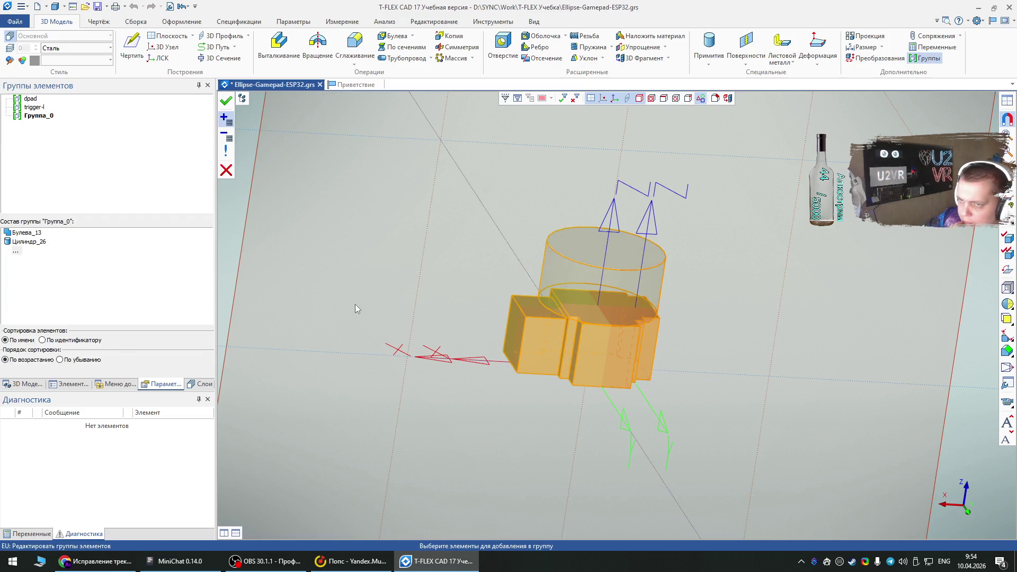
{"action": "left_click", "coordinate": [33, 116]}
{"action": "key", "text": "Escape"}
Step: Rename the new group Группа_0 to stick and exit the Groups command
{"action": "left_click", "coordinate": [37, 118]}
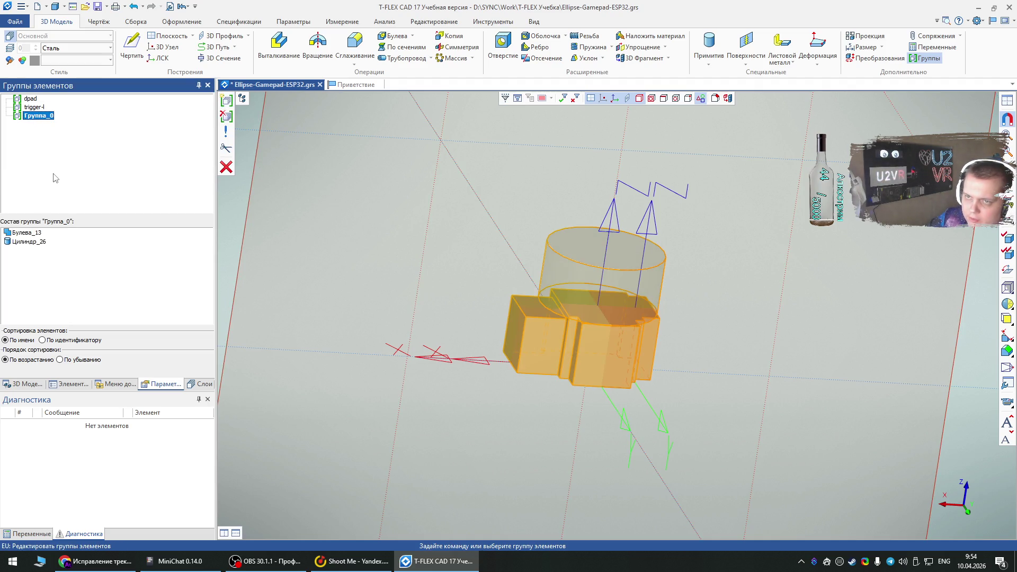
{"action": "left_click", "coordinate": [31, 117]}
{"action": "type", "text": "stick"}
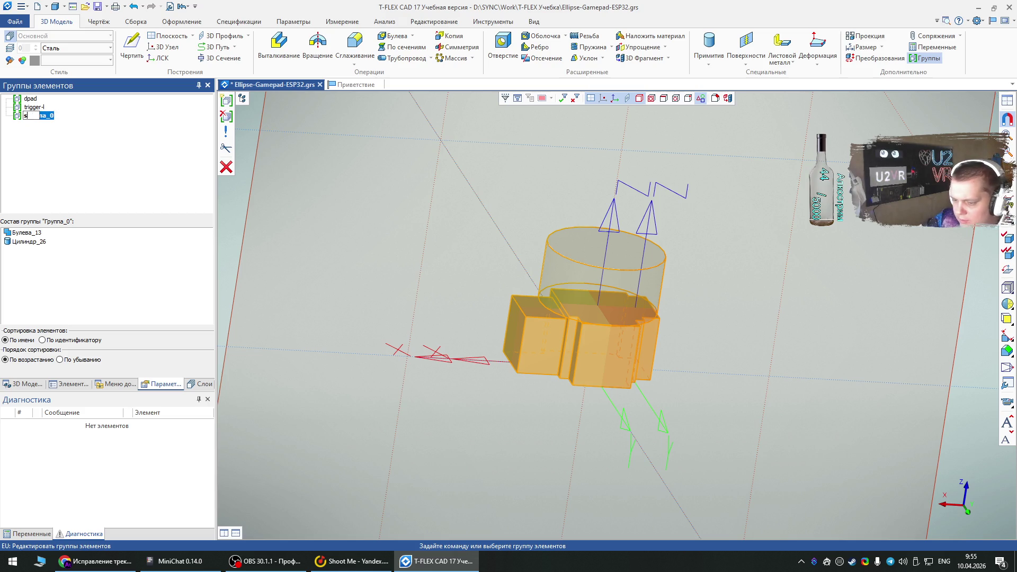
{"action": "key", "text": "Return"}
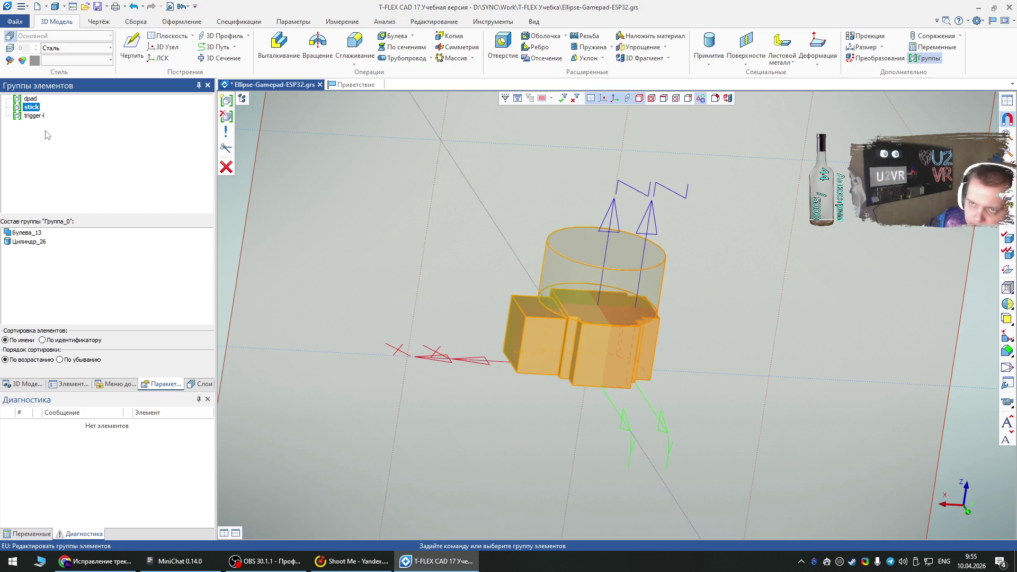
{"action": "left_click", "coordinate": [30, 385]}
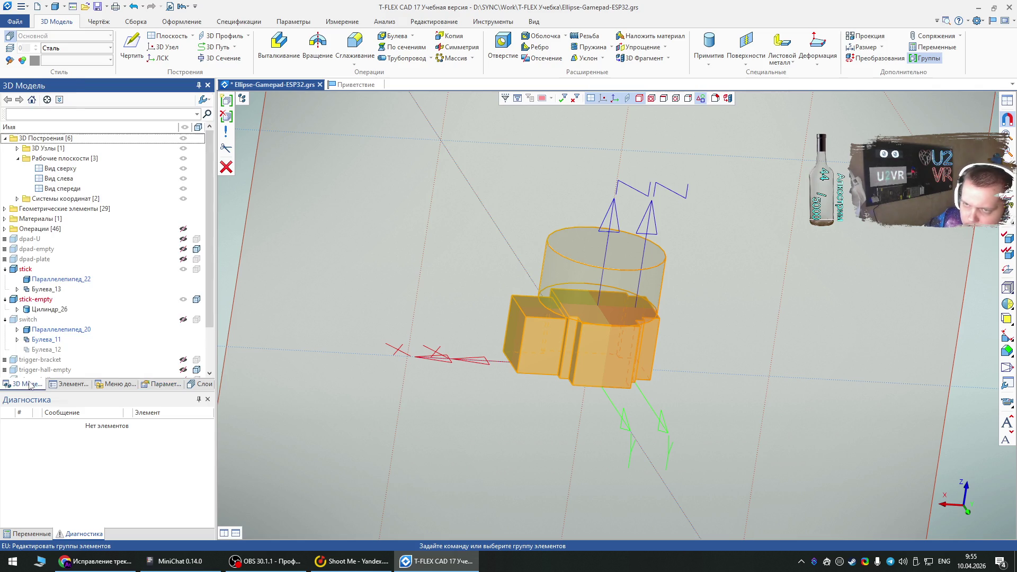
{"action": "left_click", "coordinate": [225, 167]}
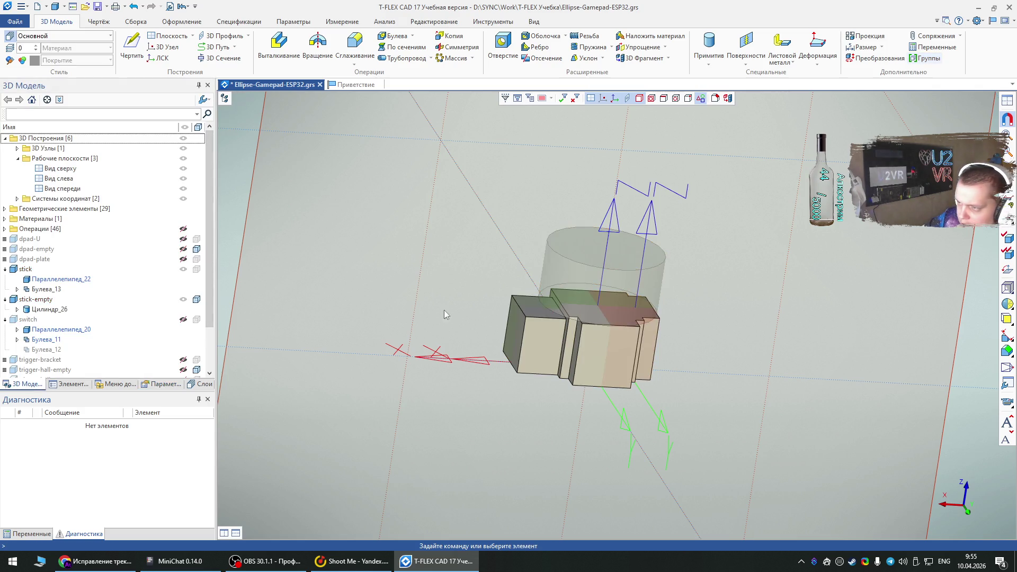
Step: Toggle the stick body's visibility off and on, leaving it shown
{"action": "scroll", "coordinate": [126, 253], "scroll_direction": "down", "scroll_amount": 1}
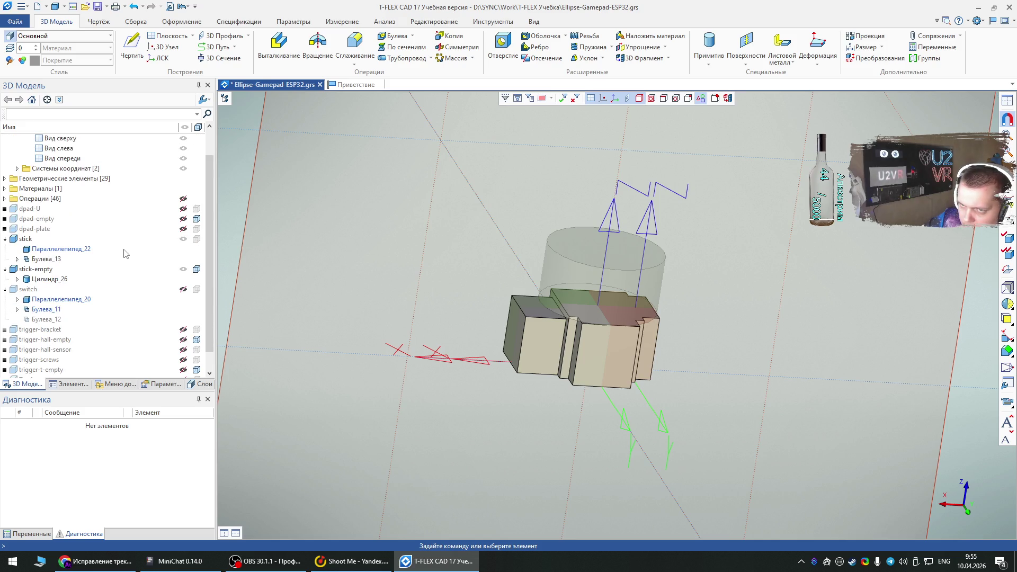
{"action": "left_click", "coordinate": [183, 240]}
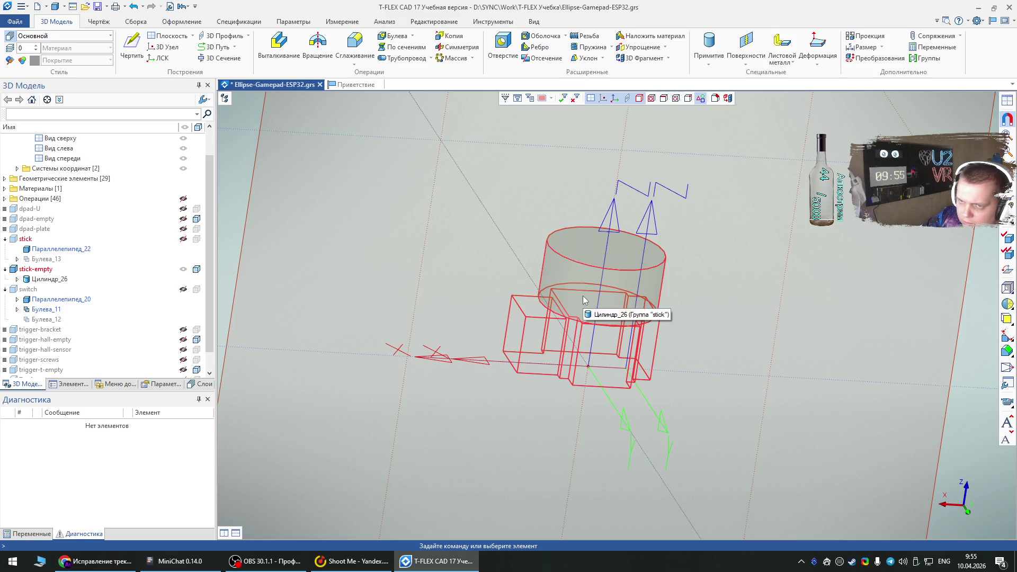
{"action": "left_click", "coordinate": [183, 240]}
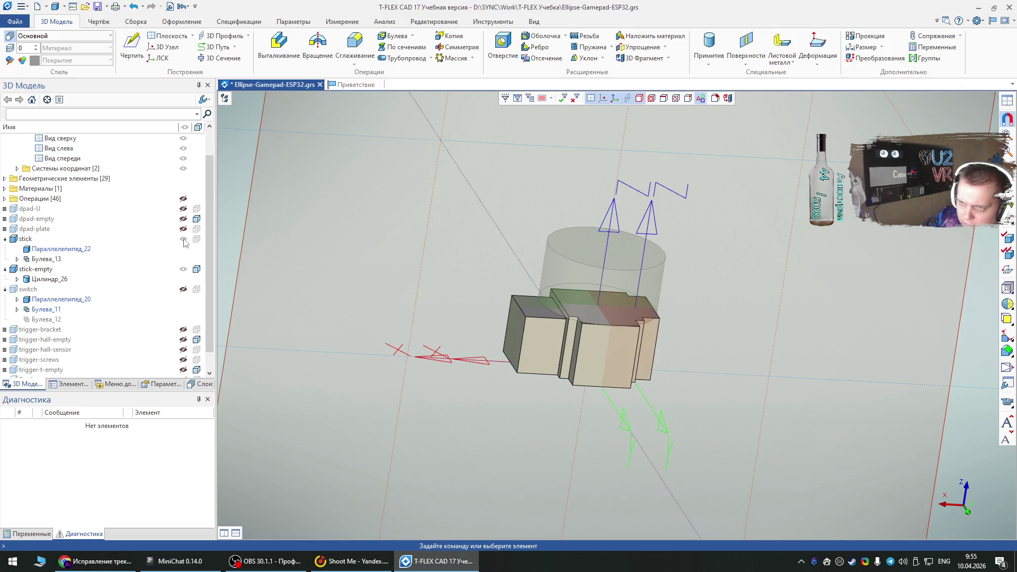
{"action": "left_click", "coordinate": [183, 239]}
{"action": "left_click", "coordinate": [183, 240]}
{"action": "left_click", "coordinate": [183, 240]}
{"action": "left_click", "coordinate": [183, 240]}
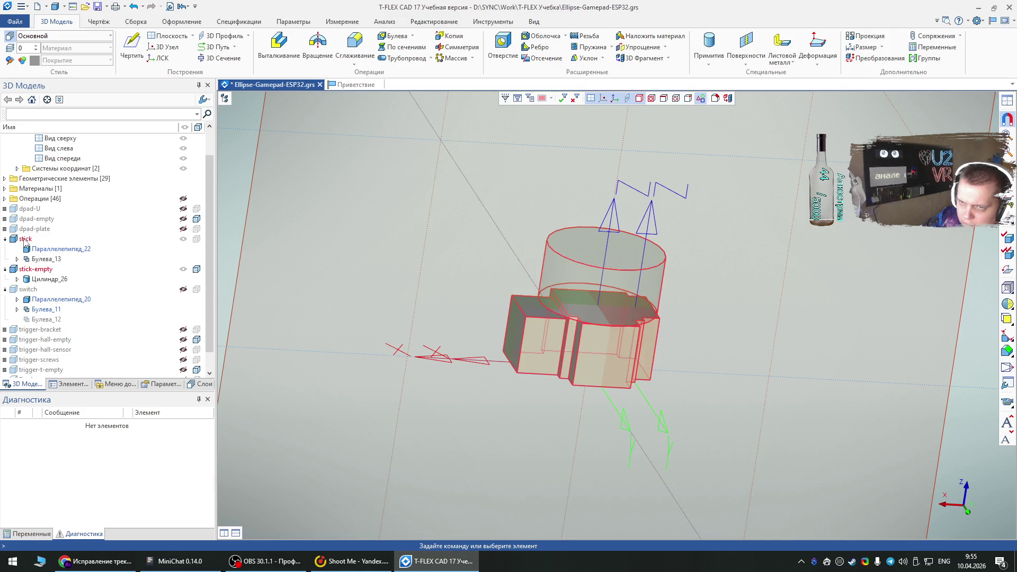
Step: Select only the stick and stick-empty bodies in the model tree
{"action": "left_click", "coordinate": [24, 240]}
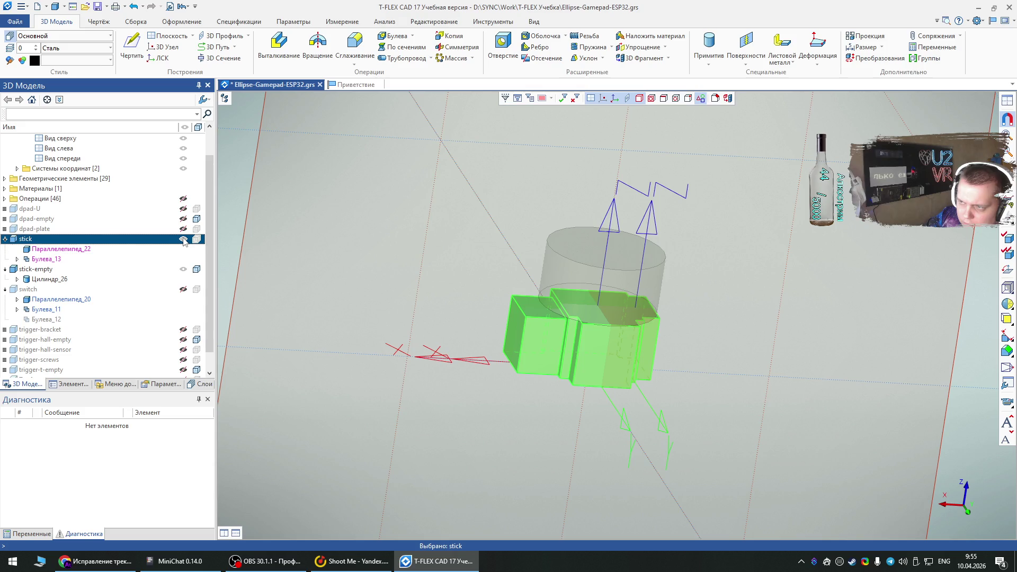
{"action": "left_click", "coordinate": [54, 270]}
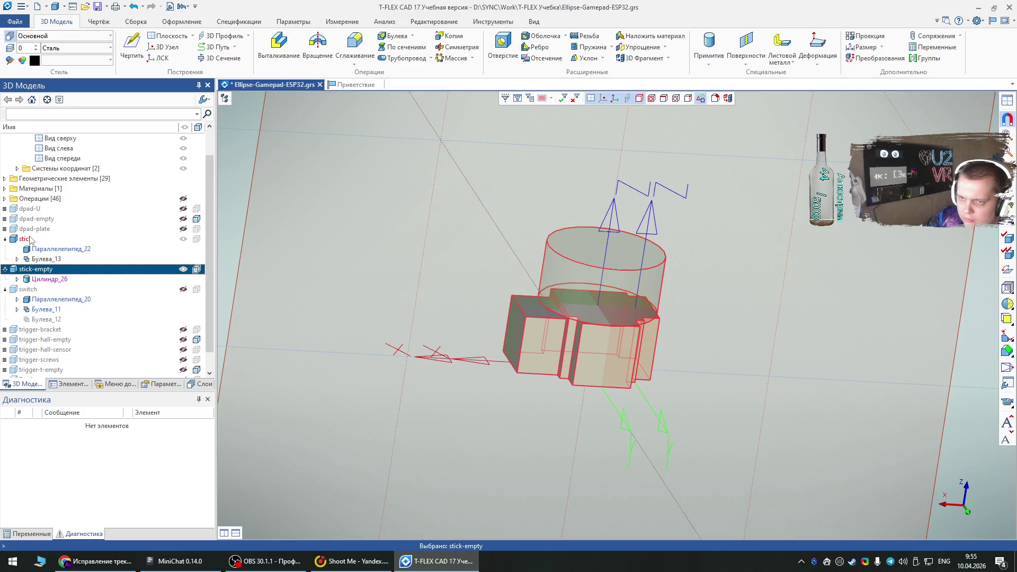
{"action": "left_click", "coordinate": [30, 240], "text": "shift"}
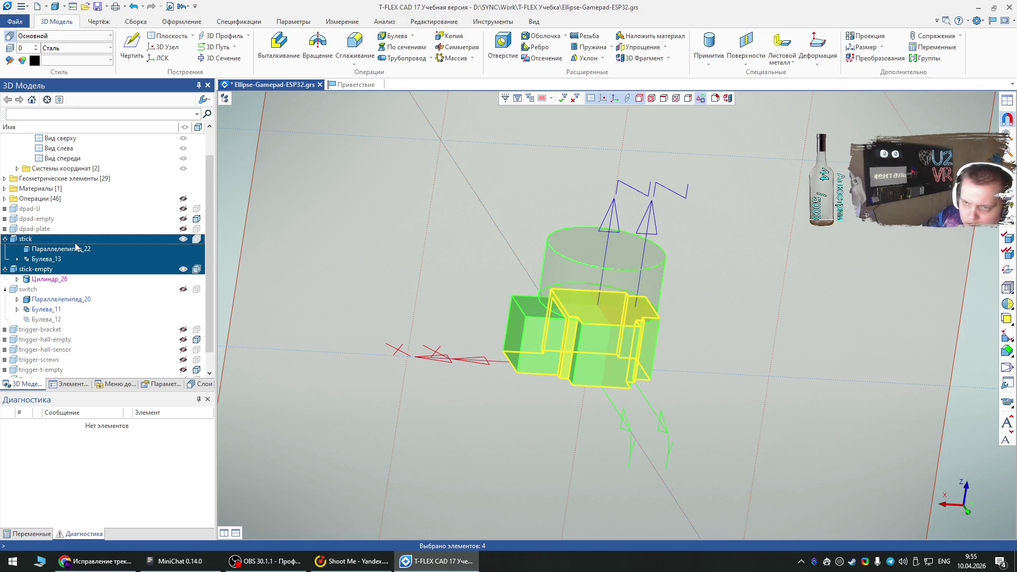
{"action": "left_click", "coordinate": [67, 242]}
{"action": "left_click", "coordinate": [38, 271], "text": "ctrl"}
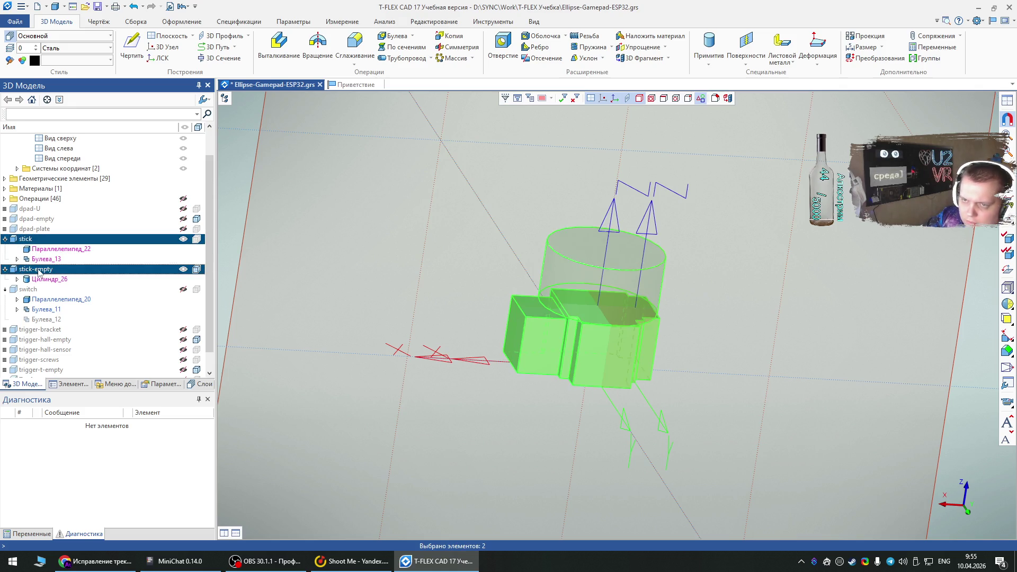
Step: Group the selected stick bodies into a new group named stick-1
{"action": "right_click", "coordinate": [38, 271]}
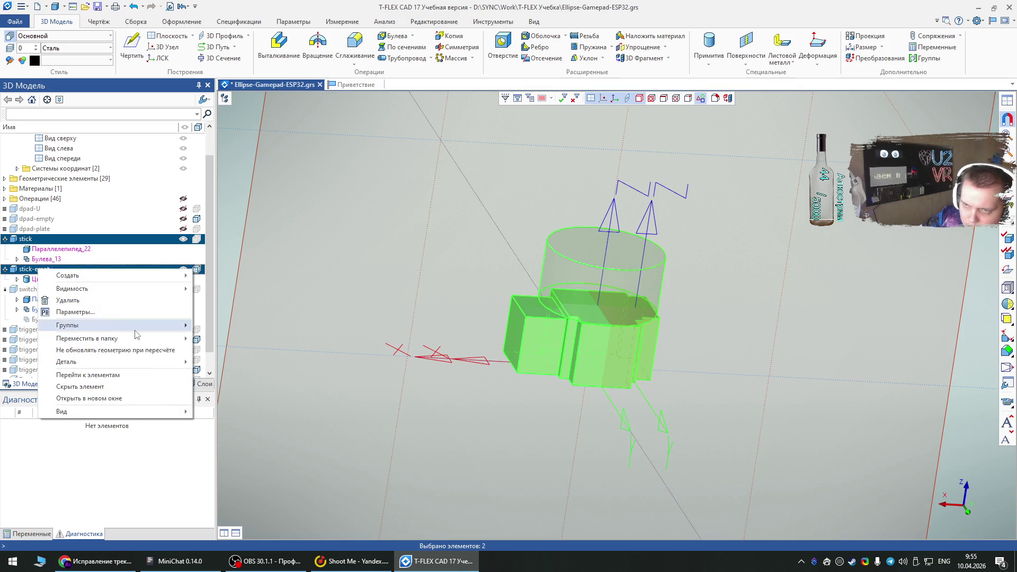
{"action": "mouse_move", "coordinate": [136, 329]}
{"action": "left_click", "coordinate": [213, 331]}
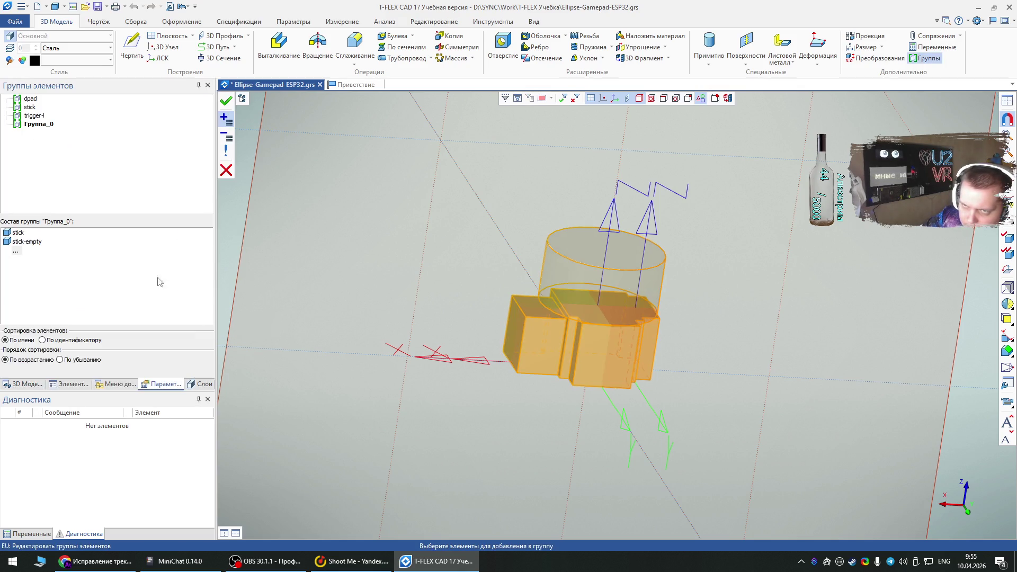
{"action": "left_click", "coordinate": [33, 128]}
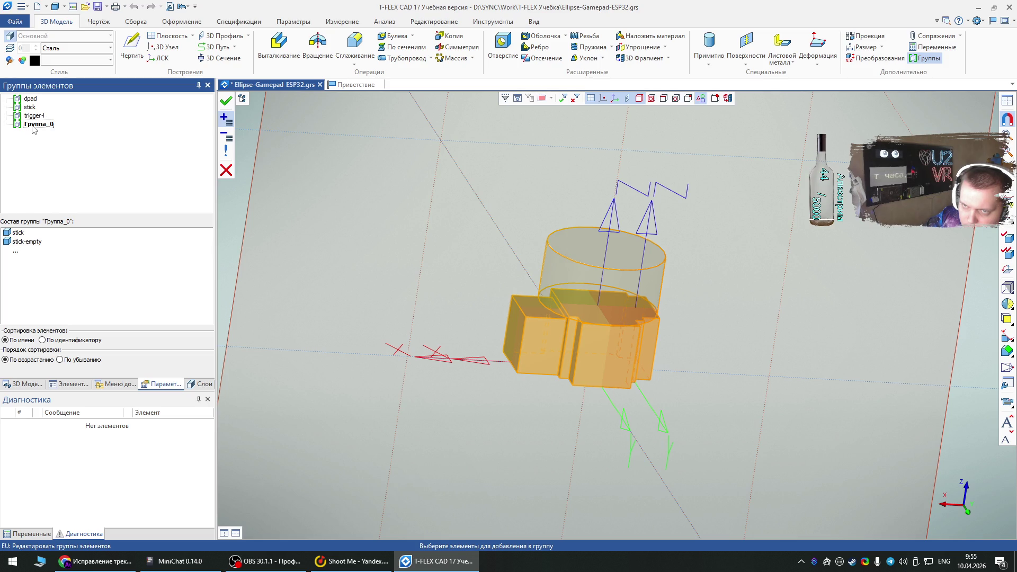
{"action": "left_click", "coordinate": [33, 126]}
{"action": "type", "text": "stick-1"}
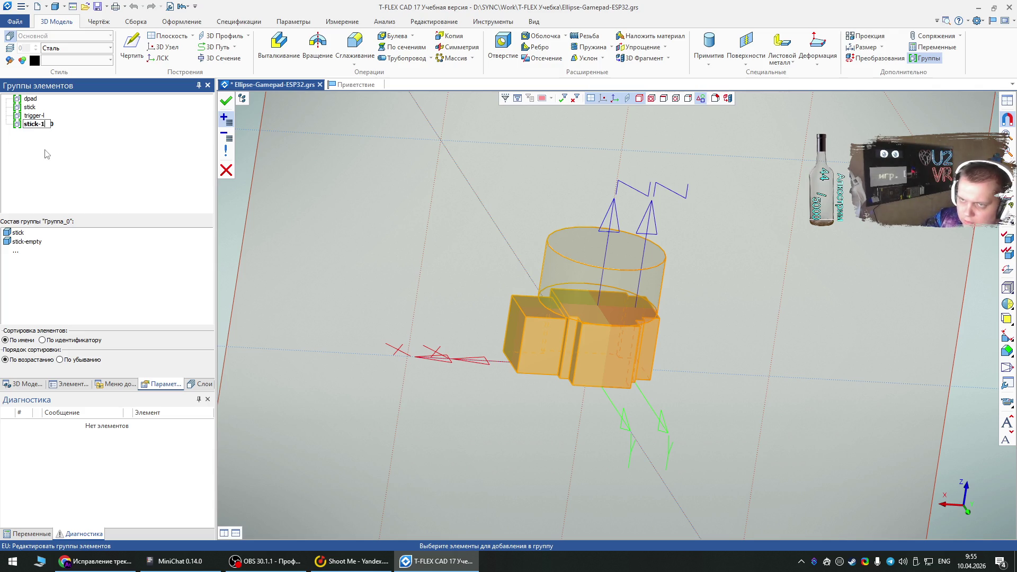
{"action": "key", "text": "Return"}
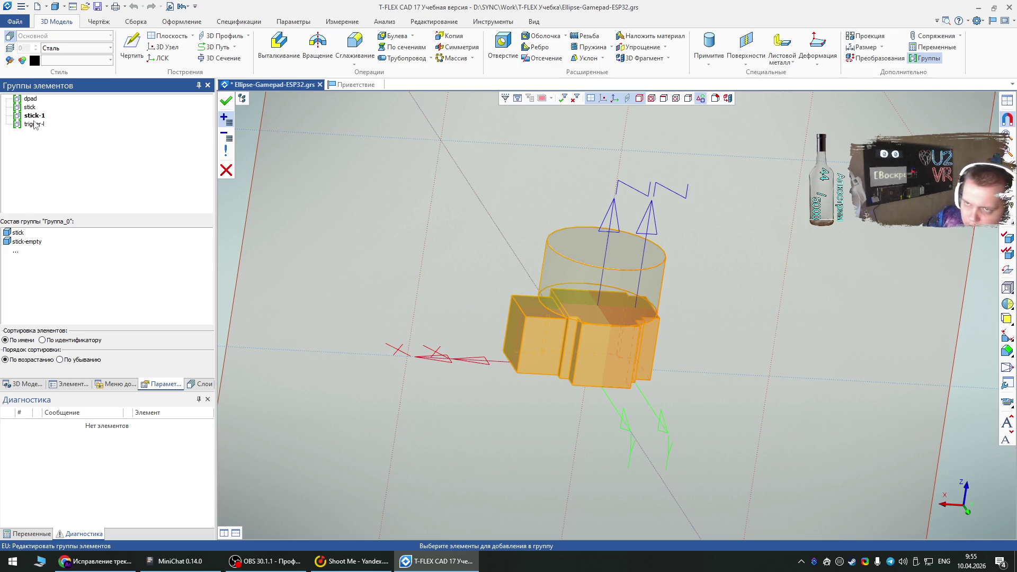
Step: Inspect the stick group in the groups list, then return to the 3D model tree
{"action": "left_click", "coordinate": [30, 109]}
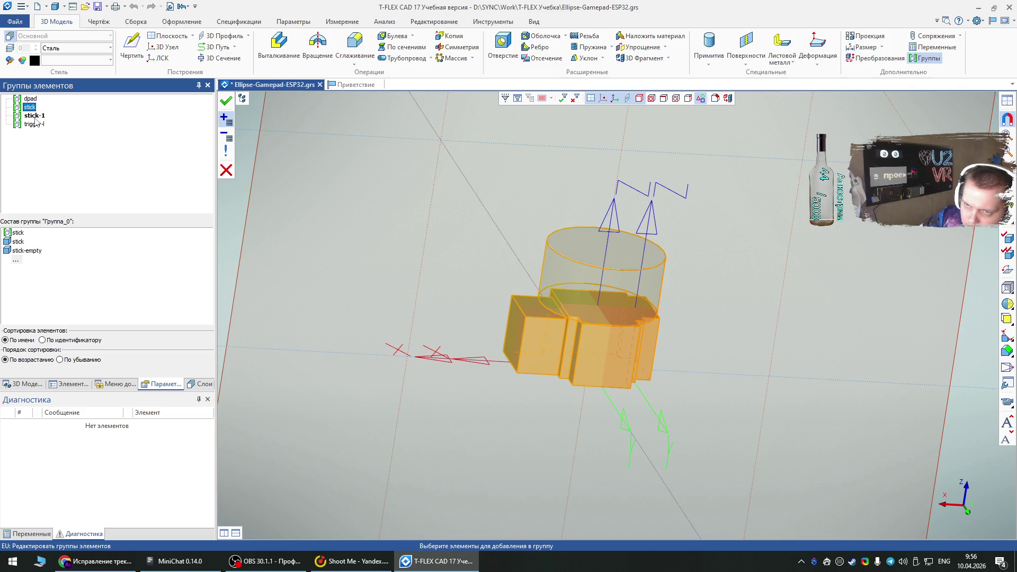
{"action": "left_click", "coordinate": [31, 124]}
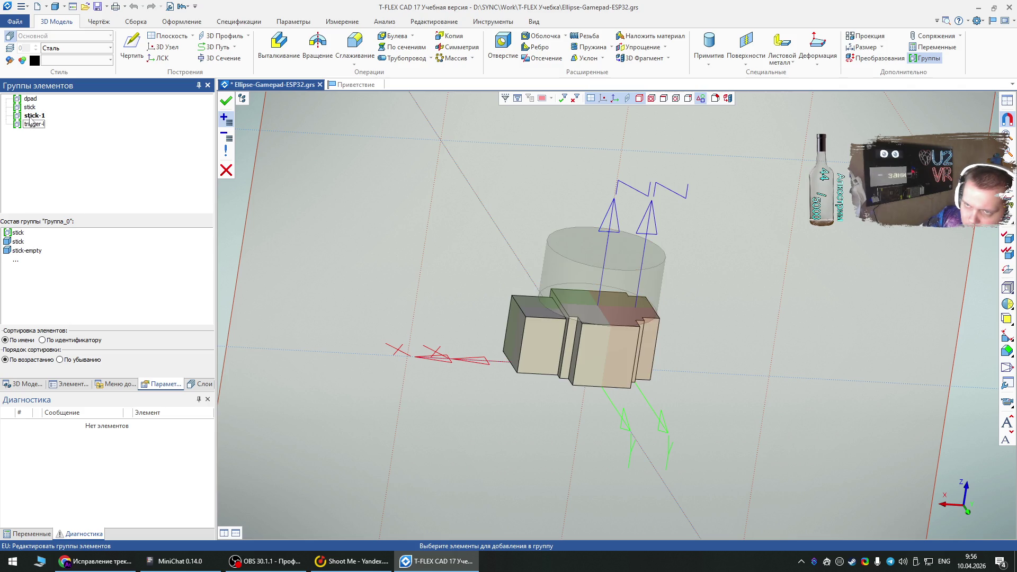
{"action": "left_click", "coordinate": [29, 108]}
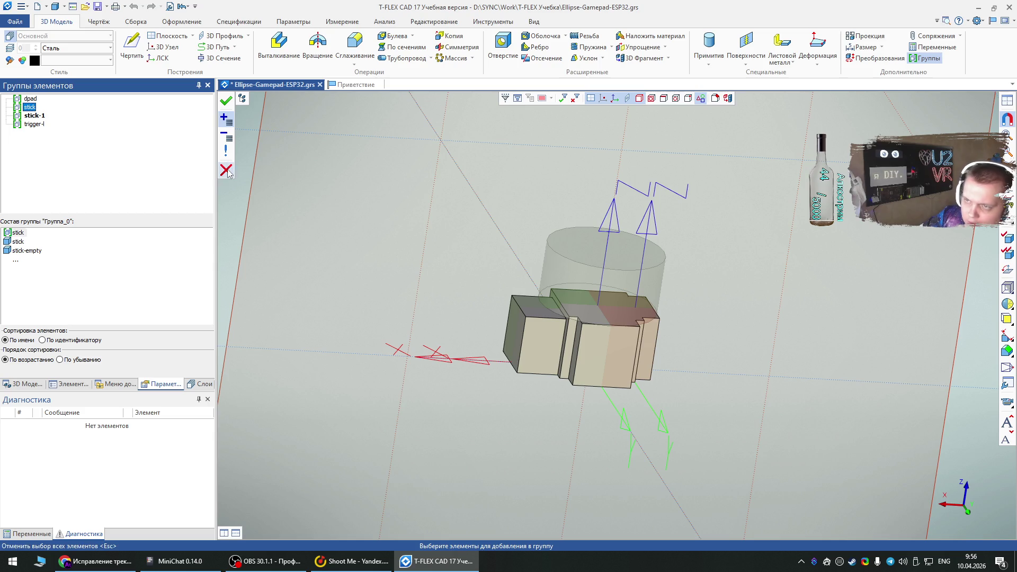
{"action": "left_click", "coordinate": [27, 111]}
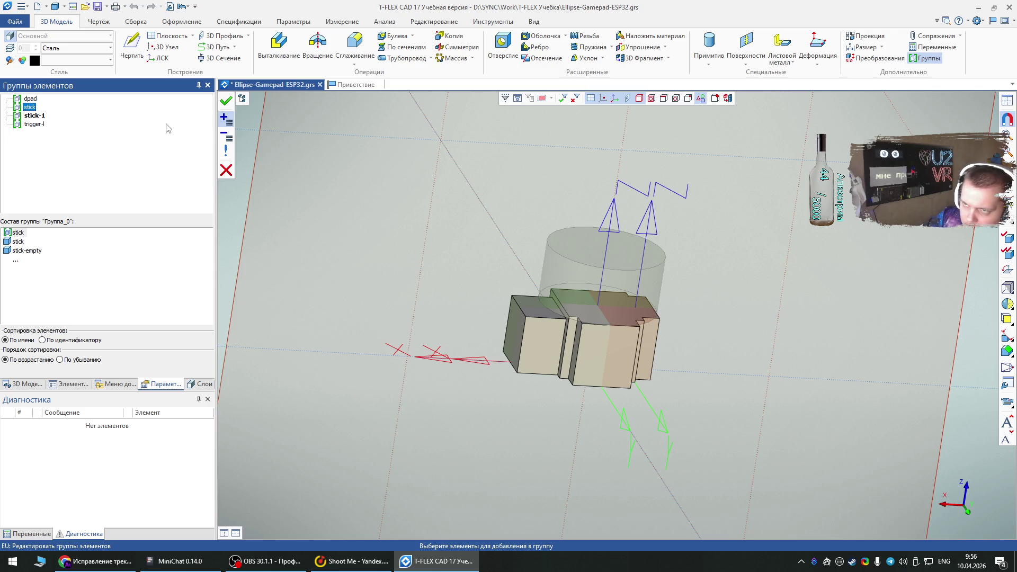
{"action": "right_click", "coordinate": [25, 111]}
{"action": "key", "text": "Escape"}
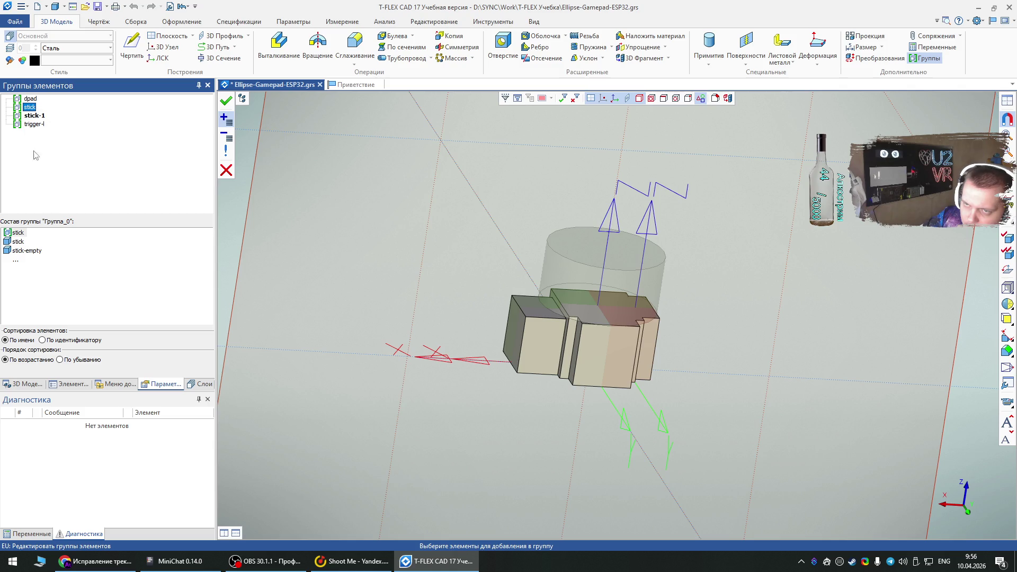
{"action": "right_click", "coordinate": [32, 112]}
{"action": "left_click", "coordinate": [32, 112]}
{"action": "left_click", "coordinate": [24, 385]}
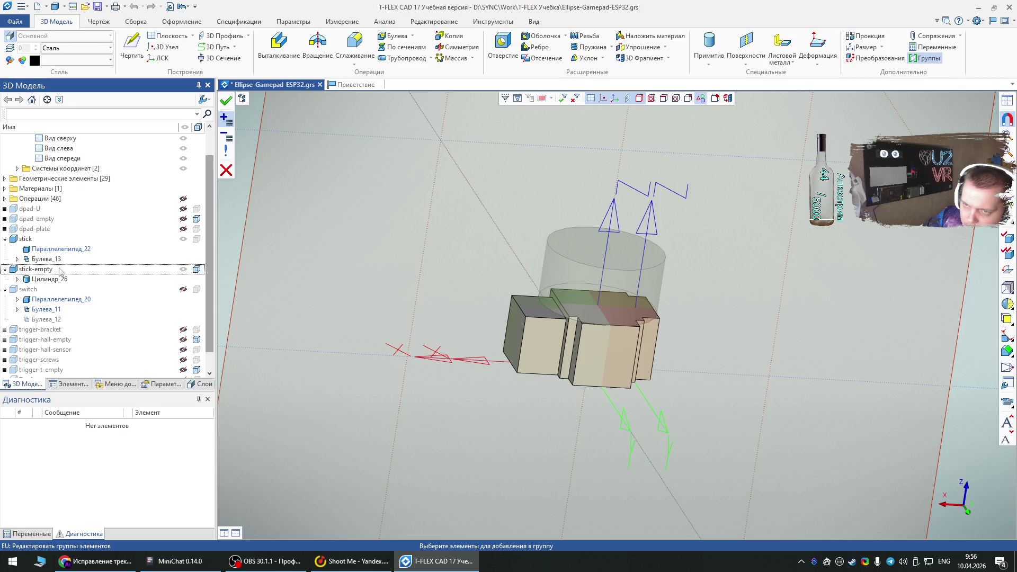
Step: Hide the stick body and finish the element groups command
{"action": "right_click", "coordinate": [40, 270]}
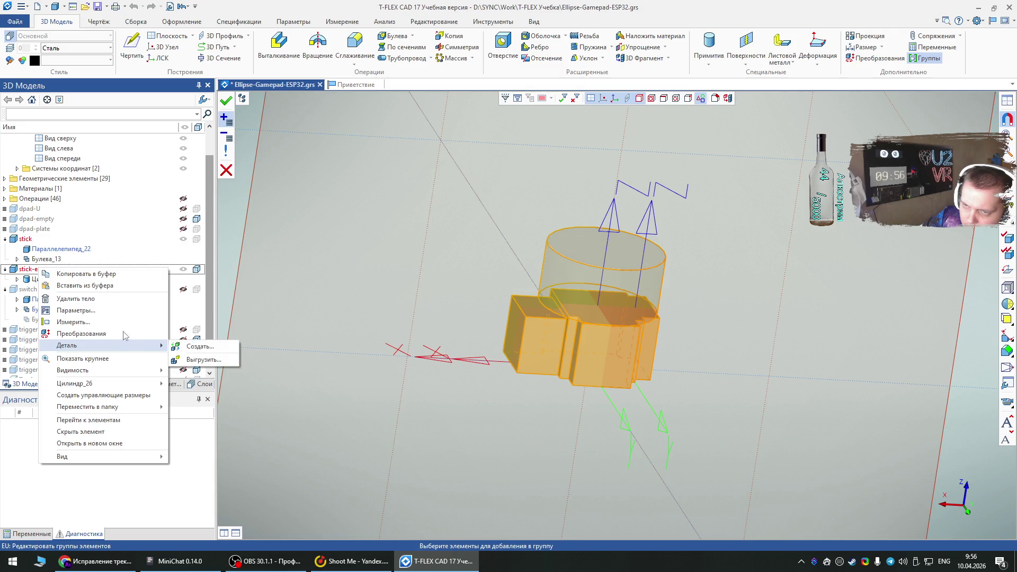
{"action": "left_click", "coordinate": [92, 219]}
{"action": "left_click", "coordinate": [27, 240]}
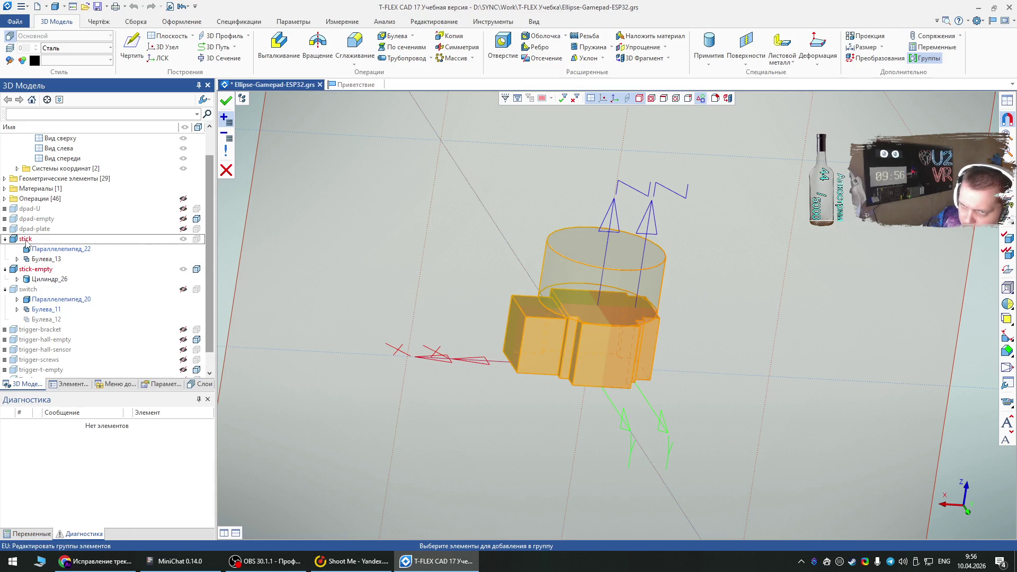
{"action": "left_click", "coordinate": [183, 239]}
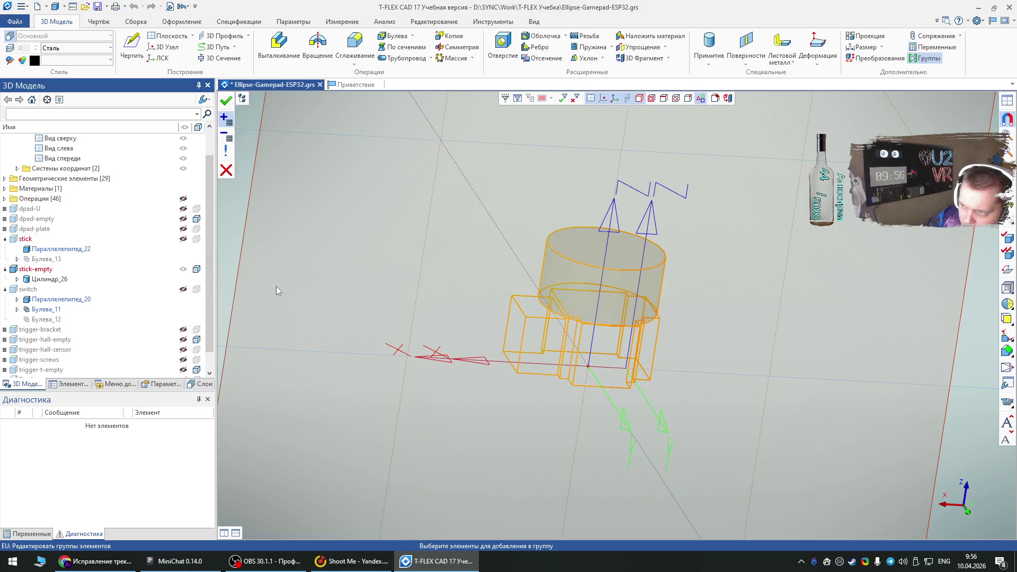
{"action": "key", "text": "Escape"}
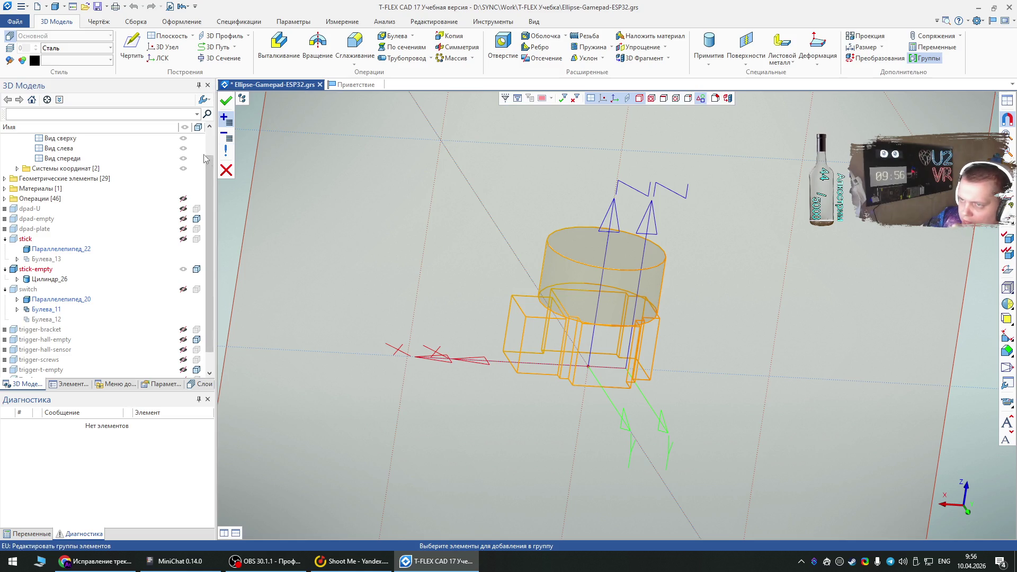
{"action": "left_click", "coordinate": [226, 167]}
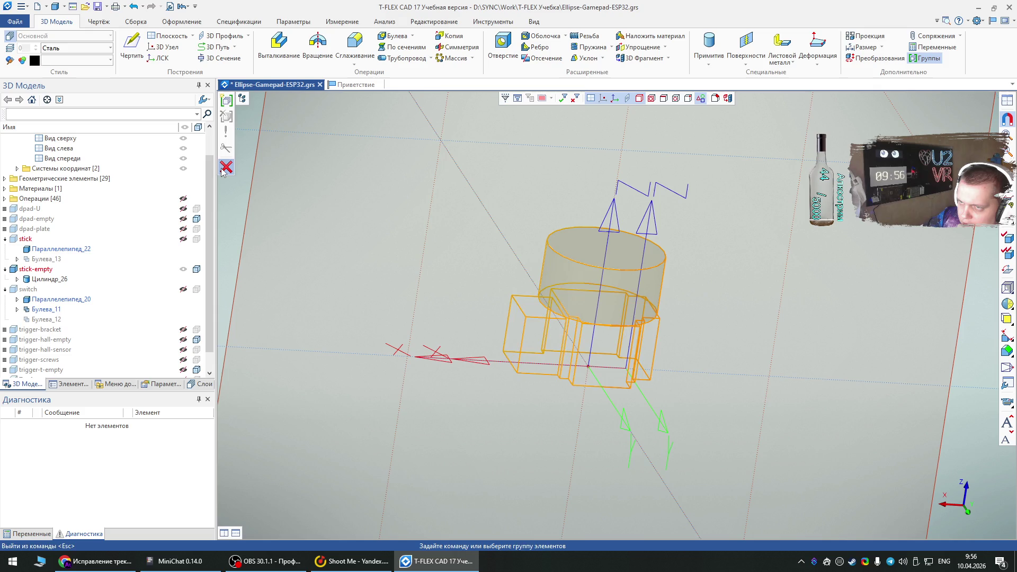
Step: Hide the stick and stick-empty bodies in the model tree
{"action": "left_click", "coordinate": [575, 302]}
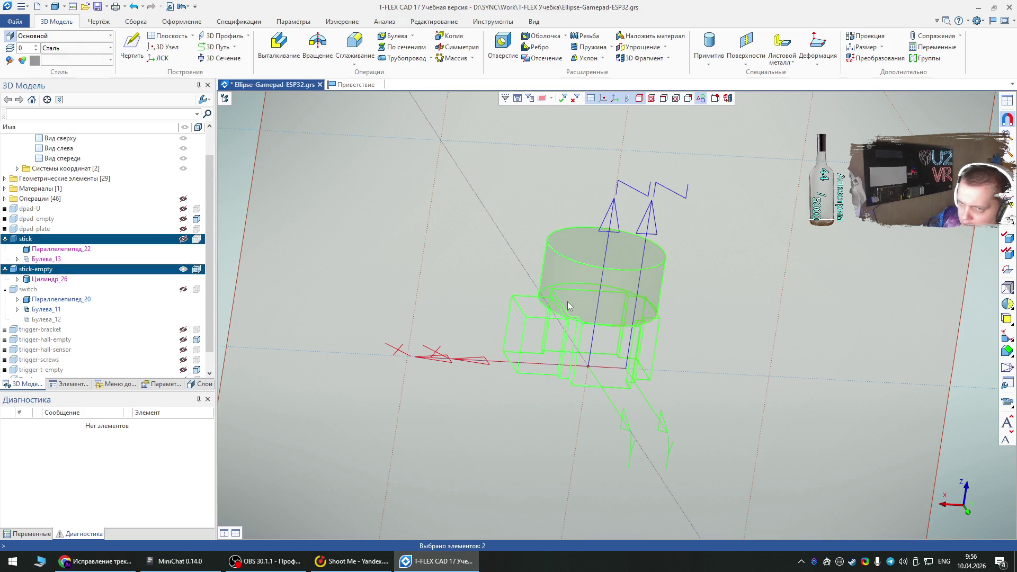
{"action": "left_click", "coordinate": [184, 270]}
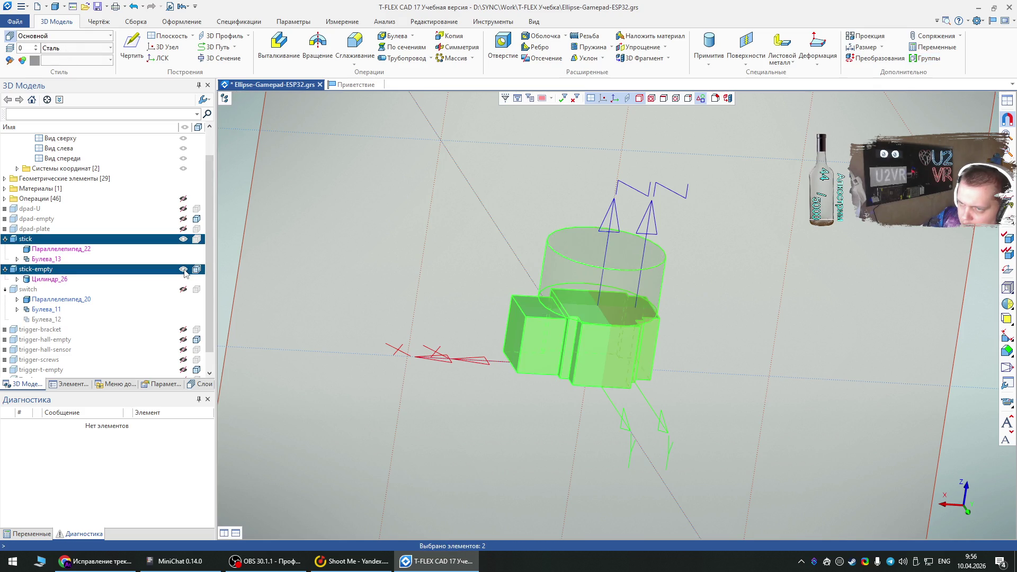
{"action": "left_click", "coordinate": [320, 270]}
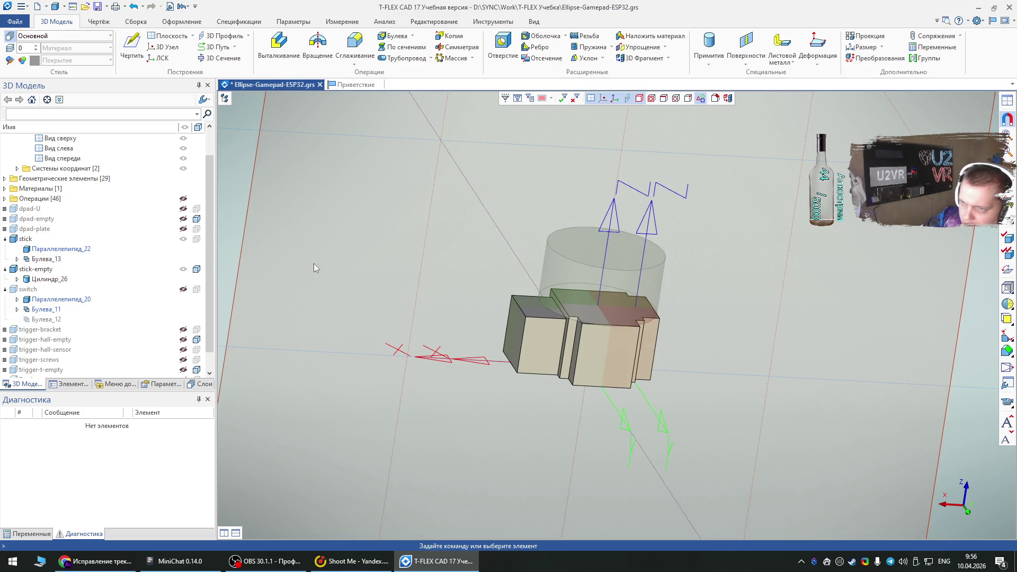
{"action": "left_click", "coordinate": [547, 316]}
{"action": "left_click", "coordinate": [182, 269]}
{"action": "left_click", "coordinate": [392, 275]}
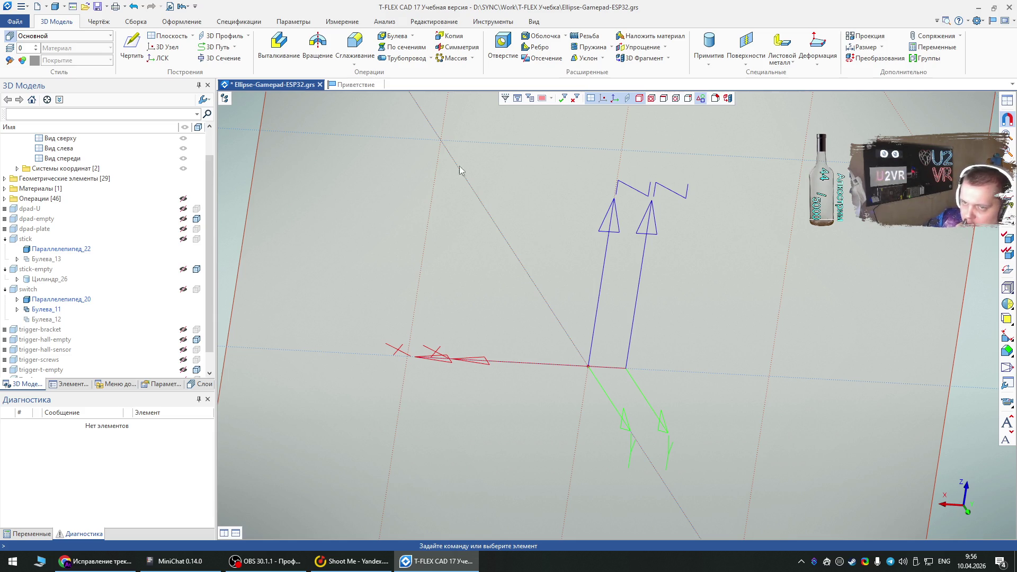
Step: Show the Труба cylinder and the trigger-hall-empty box
{"action": "scroll", "coordinate": [160, 250], "scroll_direction": "down", "scroll_amount": 1}
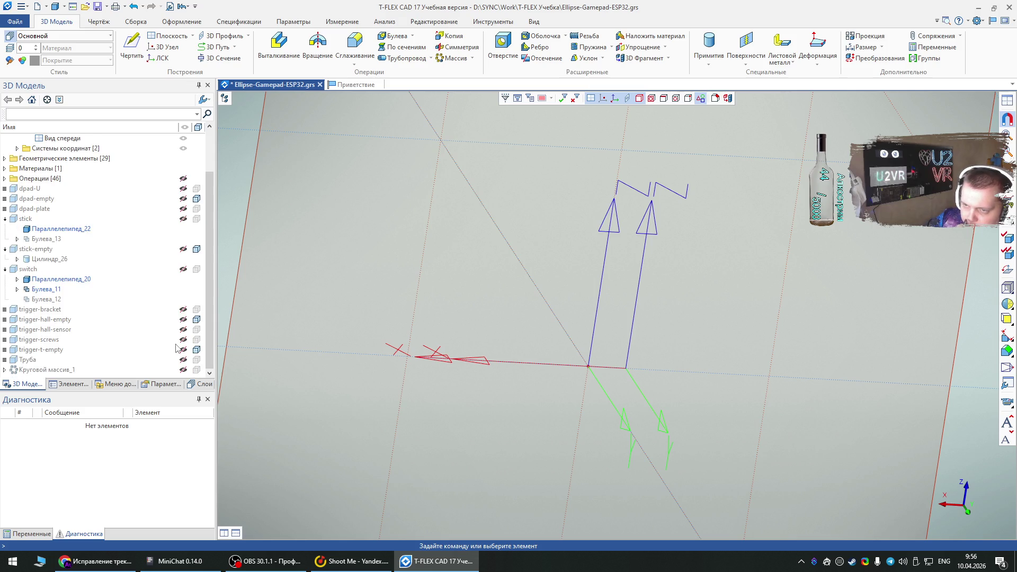
{"action": "left_click", "coordinate": [183, 360]}
{"action": "scroll", "coordinate": [521, 353], "scroll_direction": "down", "scroll_amount": 3}
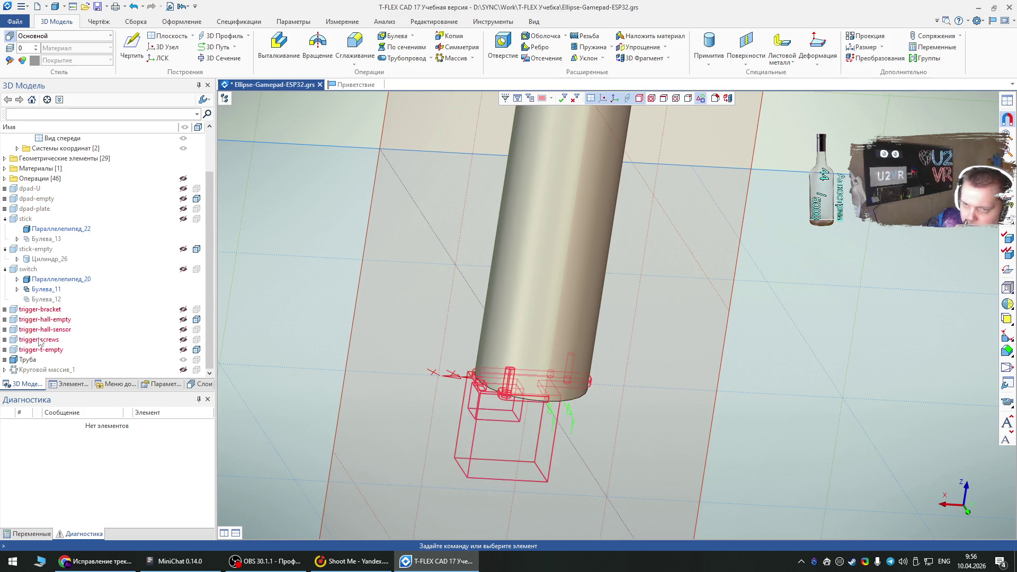
{"action": "left_click", "coordinate": [183, 320]}
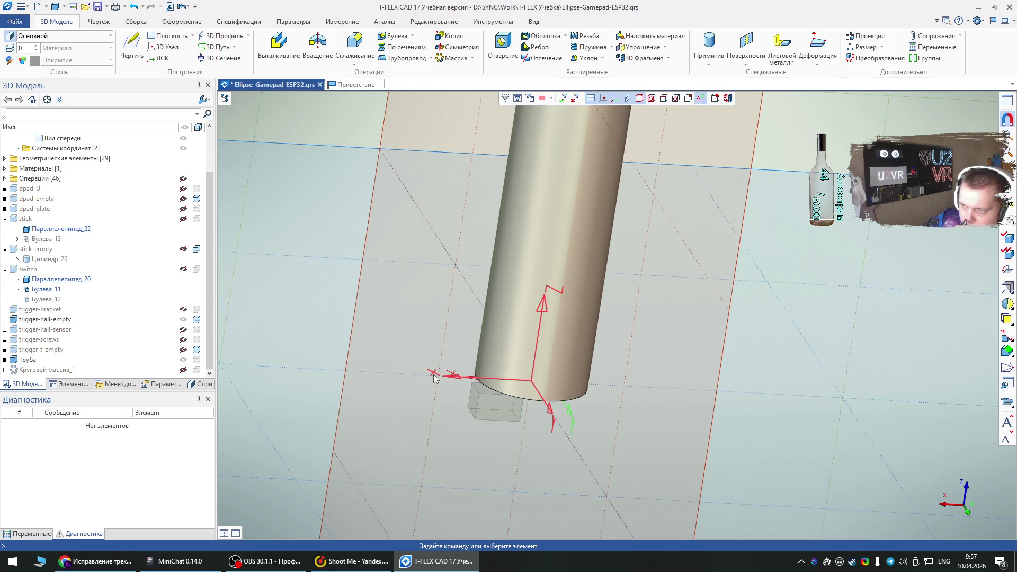
Step: Make the trigger bodies visible again by selecting their rows in the model tree
{"action": "left_click", "coordinate": [106, 320]}
{"action": "left_click", "coordinate": [47, 352]}
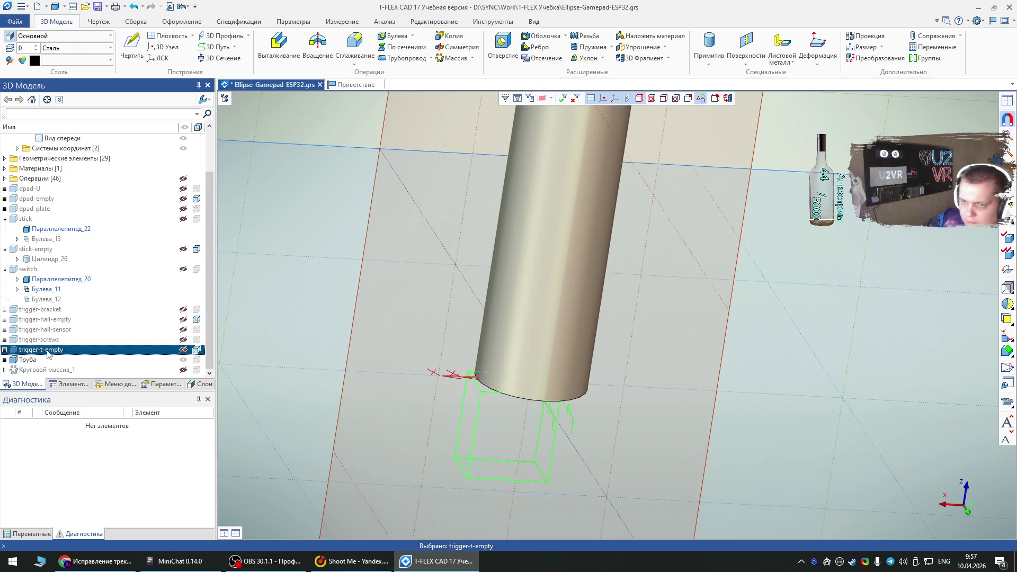
{"action": "left_click", "coordinate": [45, 314], "text": "shift"}
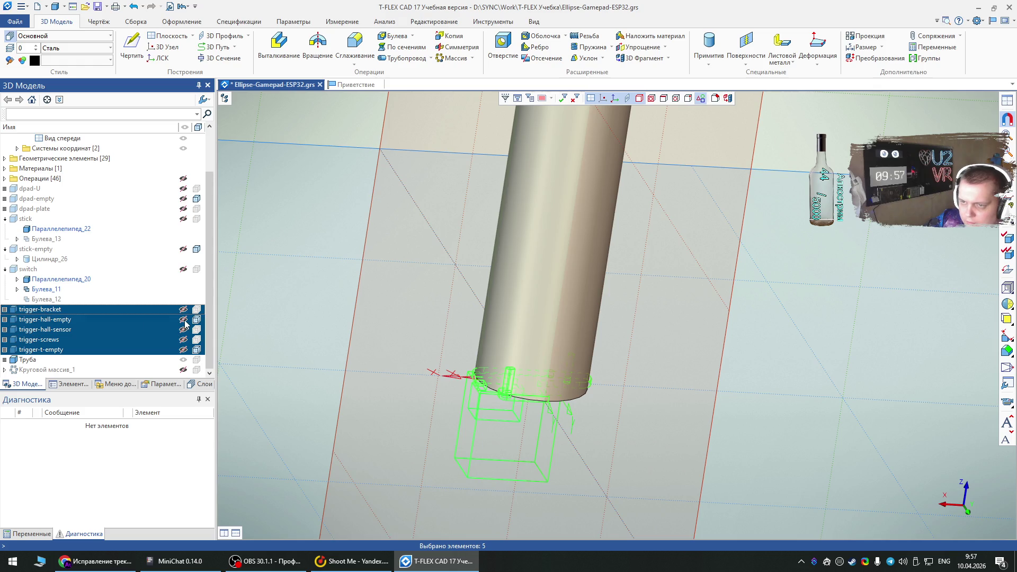
{"action": "left_click", "coordinate": [184, 320]}
{"action": "left_click", "coordinate": [322, 347]}
{"action": "mouse_move", "coordinate": [339, 266]}
{"action": "right_mouse_down"}
{"action": "mouse_move", "coordinate": [449, 243]}
{"action": "mouse_move", "coordinate": [427, 213]}
{"action": "mouse_move", "coordinate": [393, 246]}
{"action": "right_mouse_up"}
Step: Try rotating and moving the five trigger bodies with Преобразование, then end it with Esc
{"action": "left_click", "coordinate": [505, 408]}
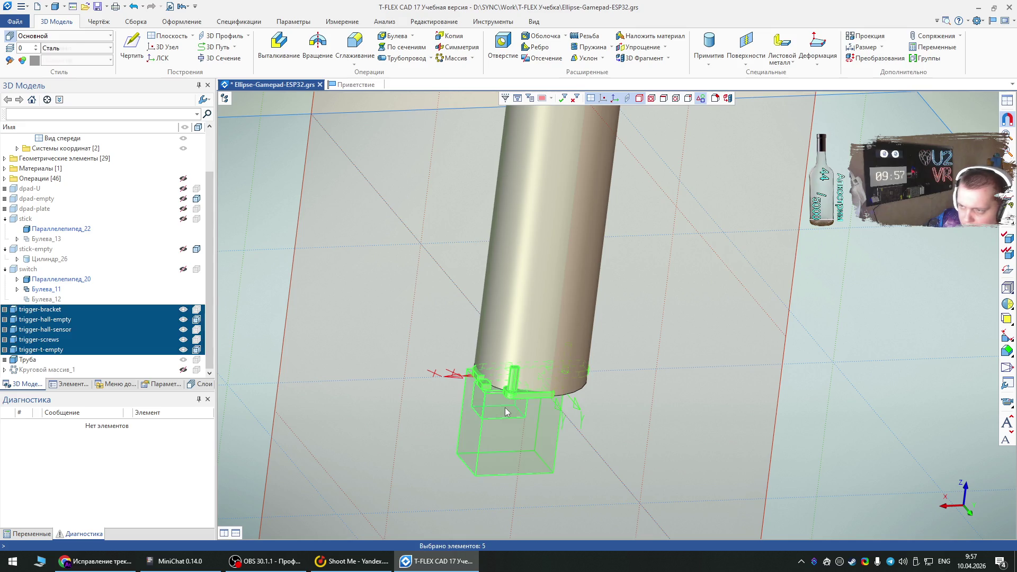
{"action": "right_click", "coordinate": [505, 407]}
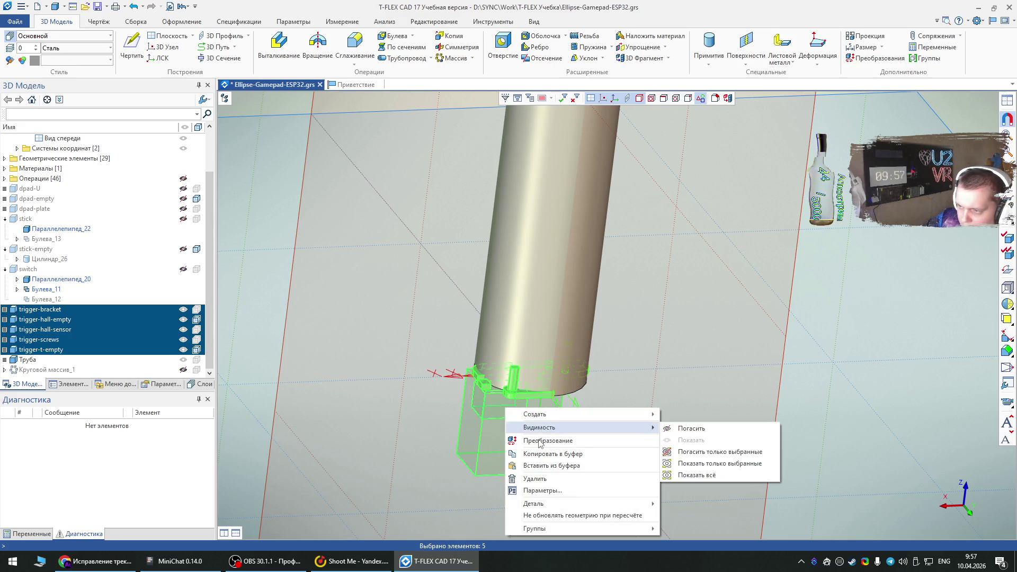
{"action": "left_click", "coordinate": [536, 440]}
{"action": "mouse_move", "coordinate": [406, 278]}
{"action": "right_mouse_down"}
{"action": "mouse_move", "coordinate": [606, 333]}
{"action": "mouse_move", "coordinate": [720, 309]}
{"action": "mouse_move", "coordinate": [688, 231]}
{"action": "mouse_move", "coordinate": [636, 210]}
{"action": "mouse_move", "coordinate": [606, 270]}
{"action": "mouse_move", "coordinate": [627, 312]}
{"action": "right_mouse_up"}
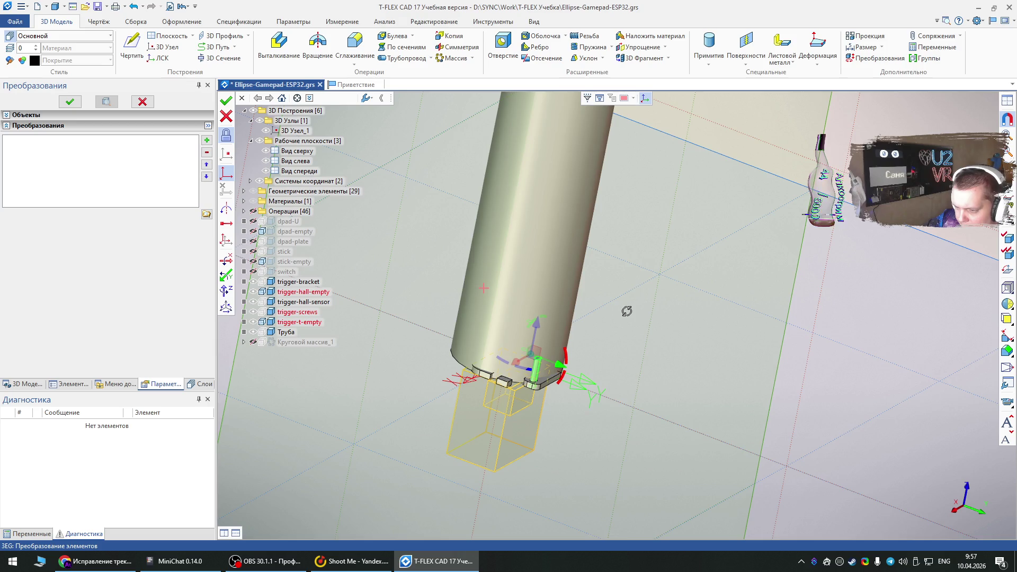
{"action": "right_click_drag", "start_coordinate": [622, 311], "coordinate": [603, 334]}
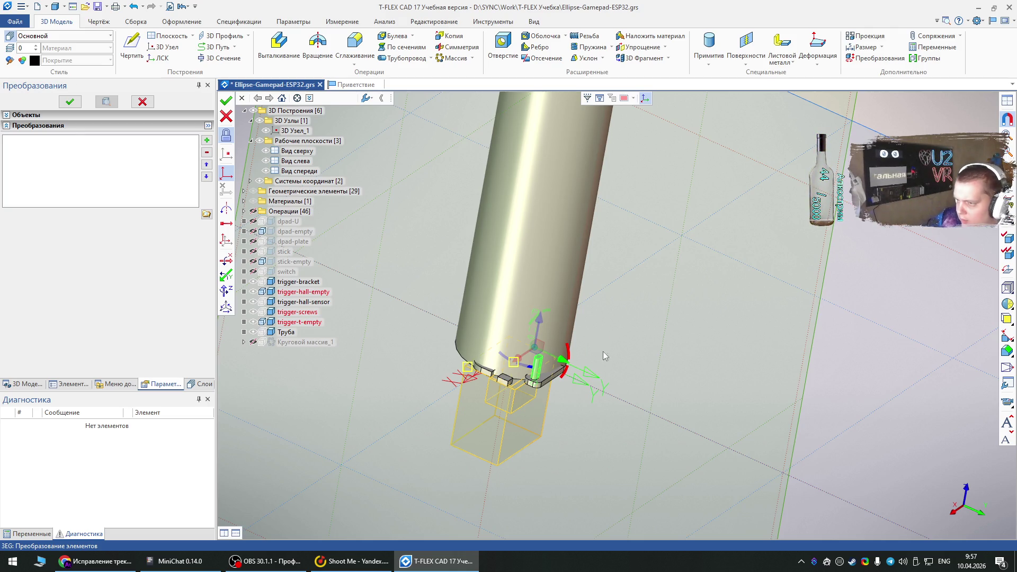
{"action": "mouse_move", "coordinate": [566, 354]}
{"action": "left_mouse_down"}
{"action": "mouse_move", "coordinate": [575, 374]}
{"action": "mouse_move", "coordinate": [566, 413]}
{"action": "mouse_move", "coordinate": [521, 426]}
{"action": "left_mouse_up"}
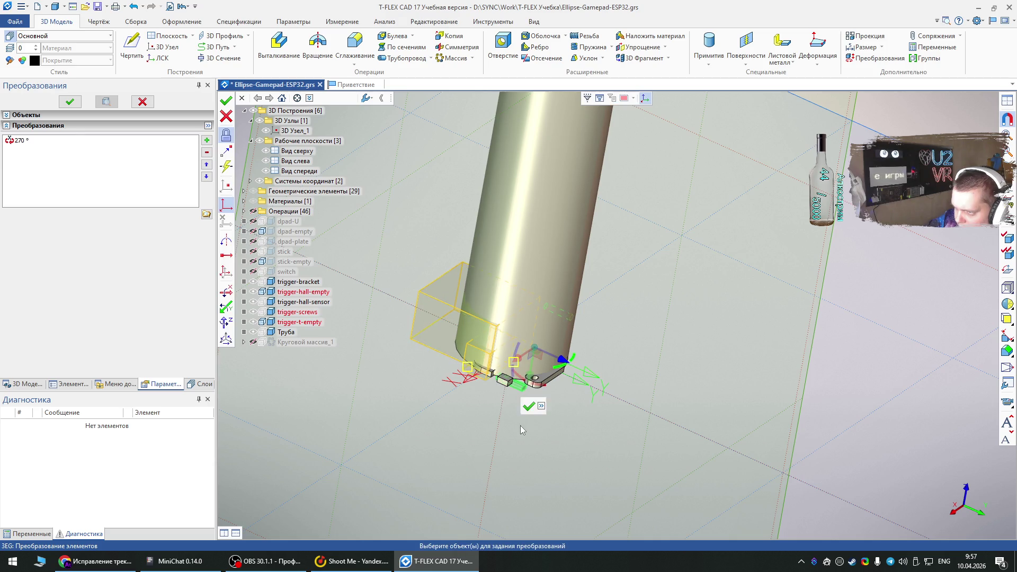
{"action": "mouse_move", "coordinate": [501, 444]}
{"action": "middle_mouse_down"}
{"action": "mouse_move", "coordinate": [476, 411]}
{"action": "mouse_move", "coordinate": [485, 421]}
{"action": "middle_mouse_up"}
{"action": "mouse_move", "coordinate": [532, 366]}
{"action": "left_mouse_down"}
{"action": "mouse_move", "coordinate": [511, 424]}
{"action": "mouse_move", "coordinate": [452, 296]}
{"action": "left_mouse_up"}
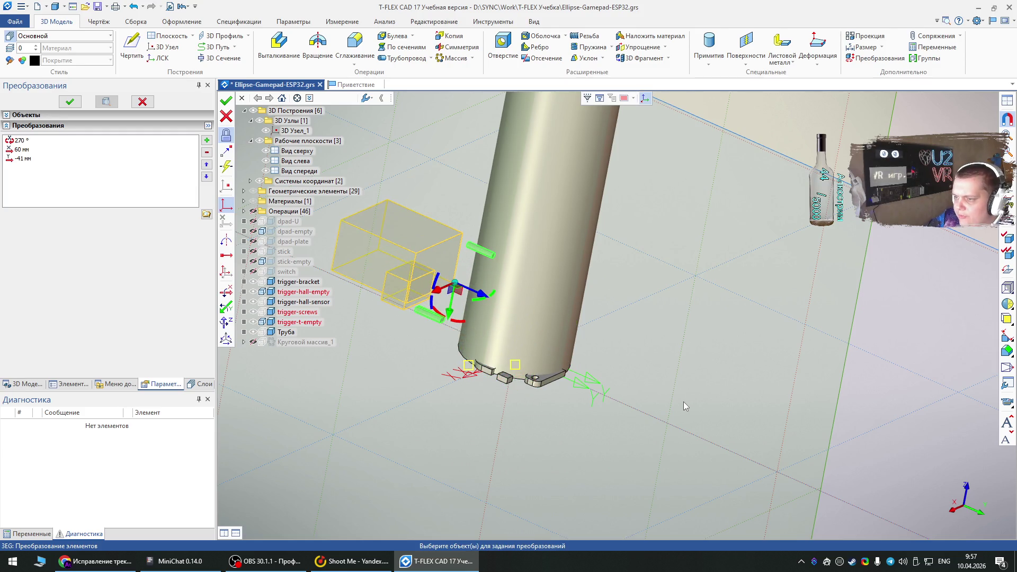
{"action": "key", "text": "Escape"}
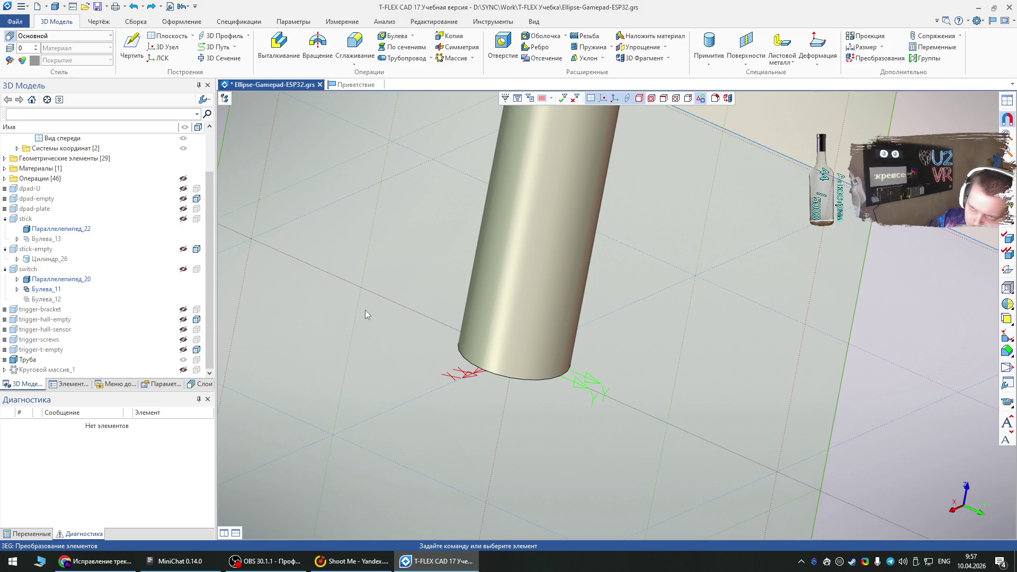
Step: Undo to restore the trigger bodies, cancel another move attempt, and reselect them under the tube
{"action": "left_click", "coordinate": [151, 7]}
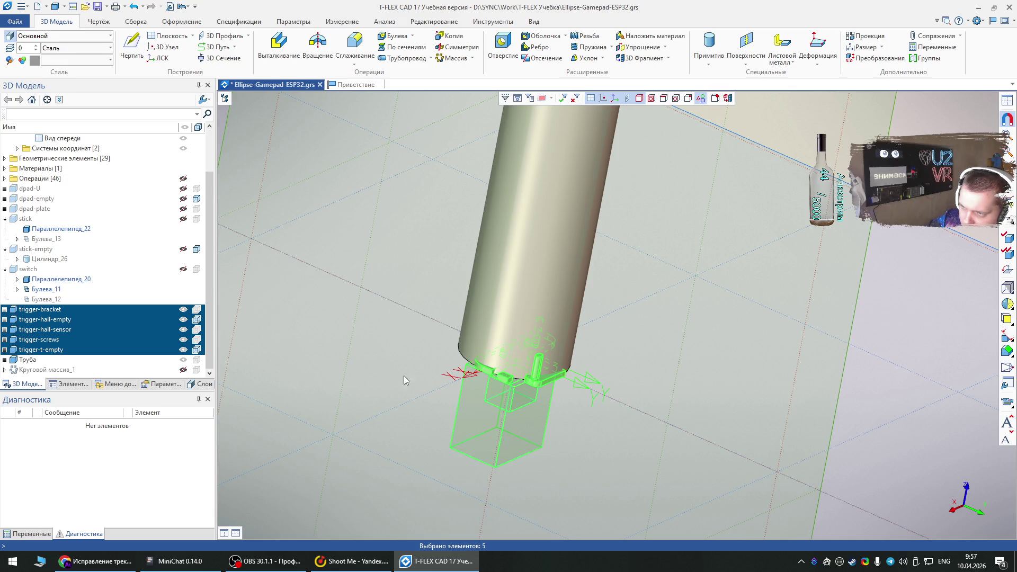
{"action": "right_click", "coordinate": [524, 392]}
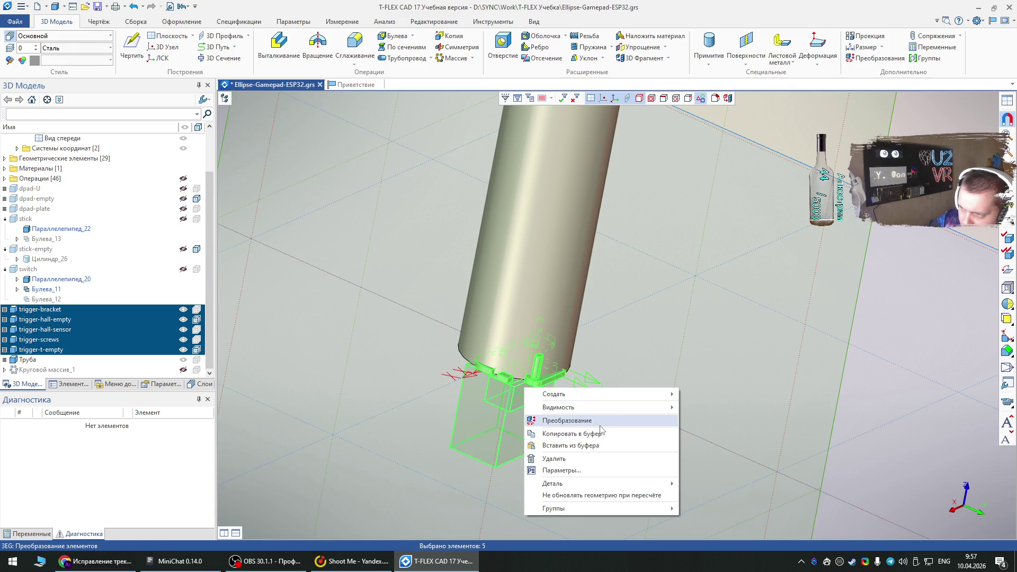
{"action": "left_click", "coordinate": [601, 428]}
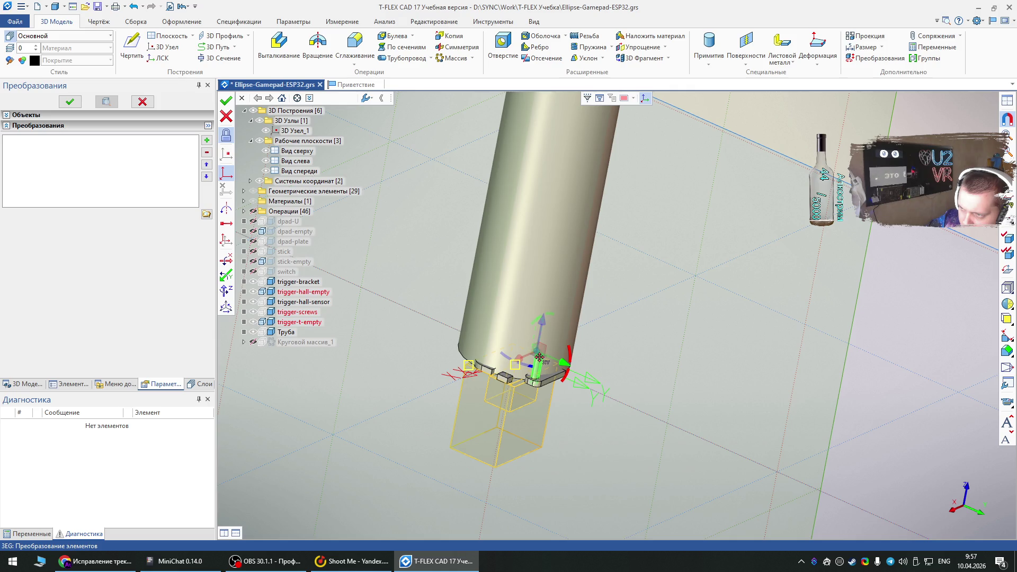
{"action": "left_click_drag", "start_coordinate": [536, 356], "coordinate": [461, 400]}
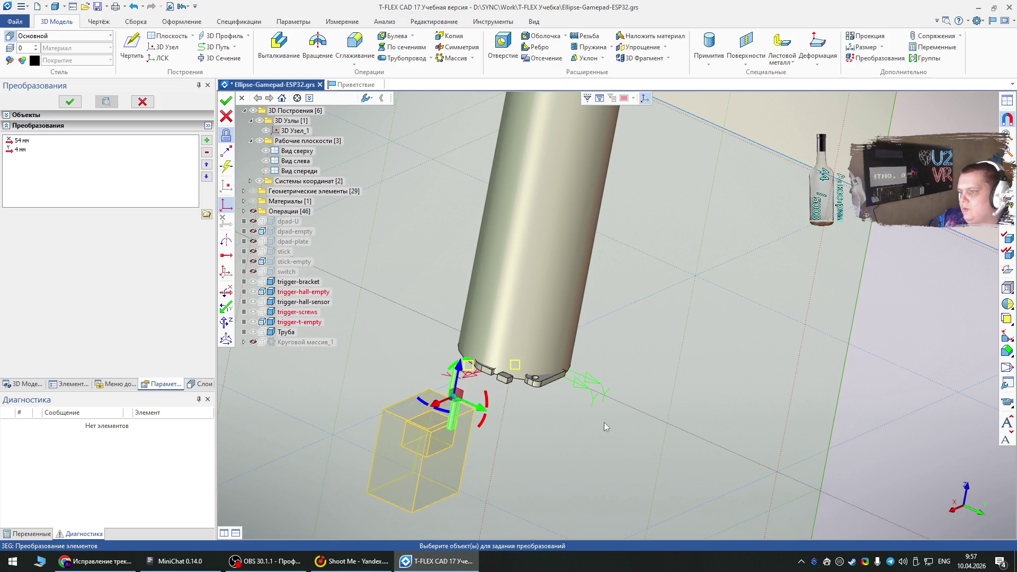
{"action": "key", "text": "Escape"}
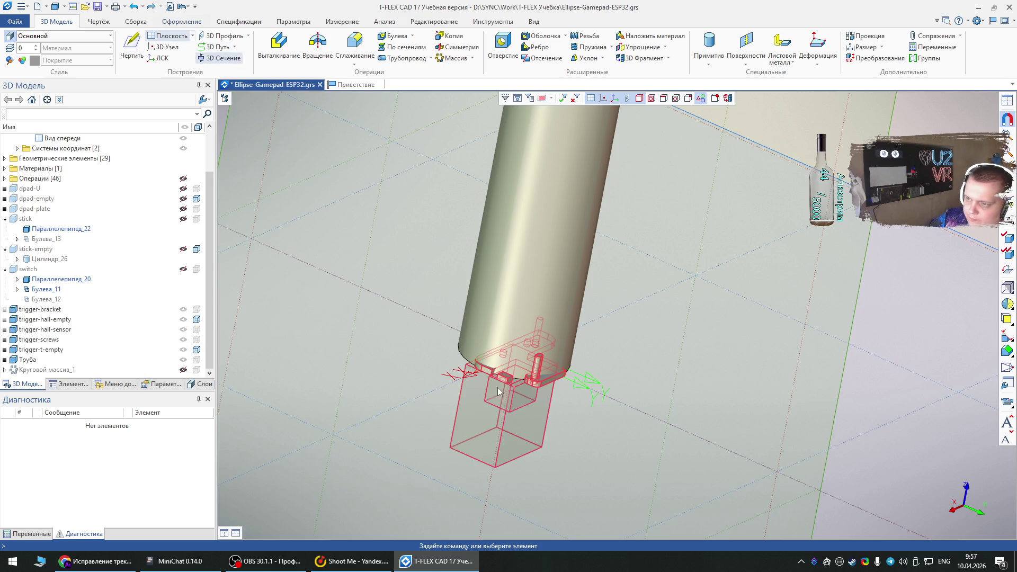
{"action": "left_click", "coordinate": [505, 416]}
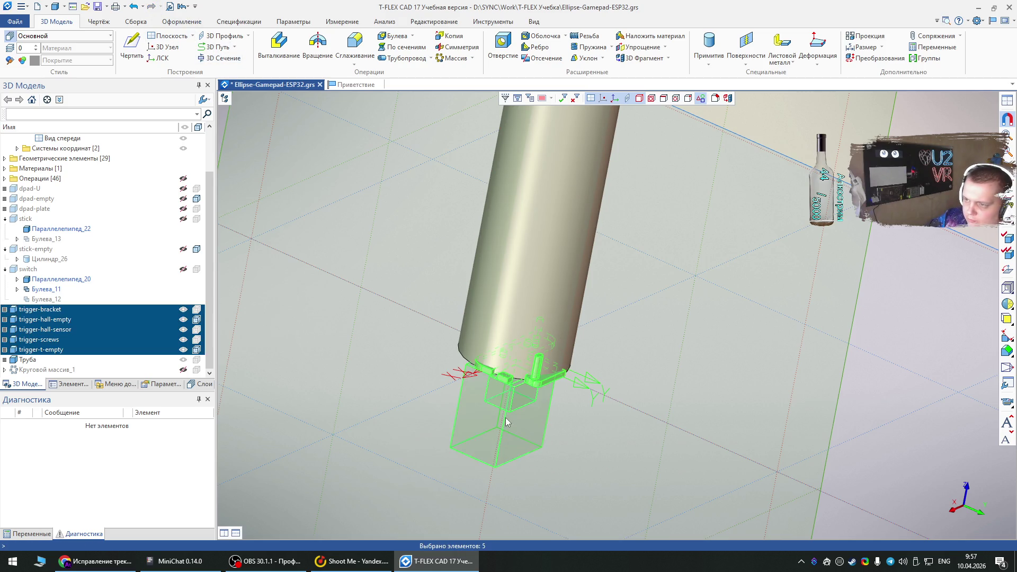
Step: Group the five trigger bodies into the new element group Группа_0 via Группы > Сгруппировать
{"action": "right_click", "coordinate": [34, 320]}
{"action": "key", "text": "Escape"}
{"action": "right_click", "coordinate": [33, 350]}
{"action": "mouse_move", "coordinate": [87, 407]}
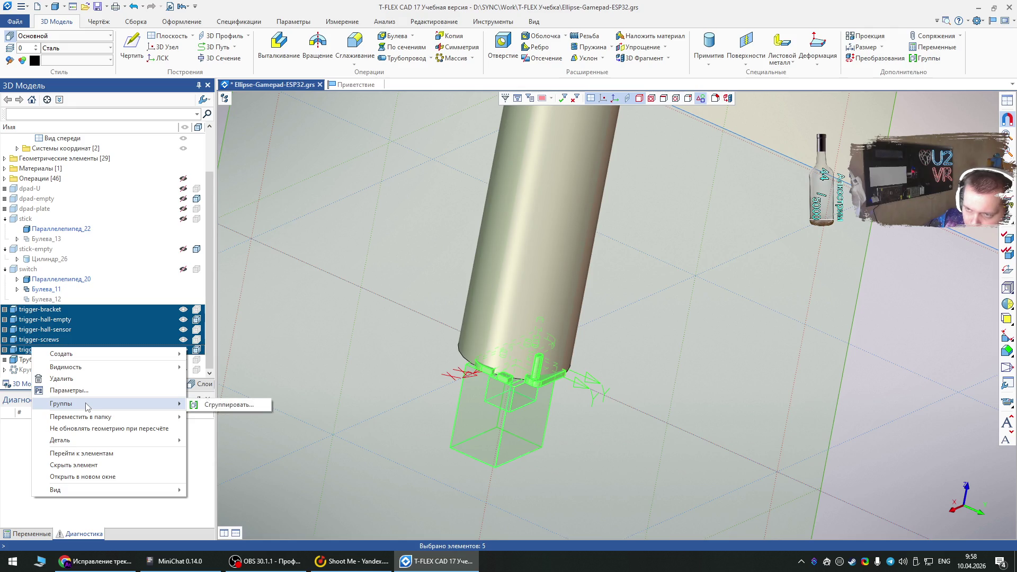
{"action": "left_click", "coordinate": [238, 404]}
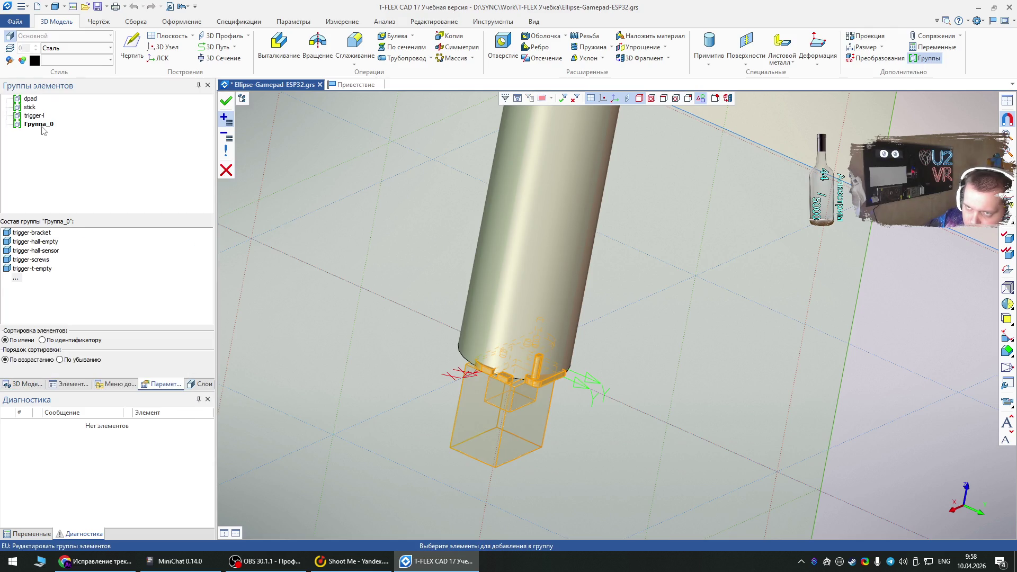
{"action": "left_click", "coordinate": [227, 101]}
Step: Inspect the trigger-l group members, return to the model tree, and reselect the five trigger bodies
{"action": "left_click", "coordinate": [490, 417]}
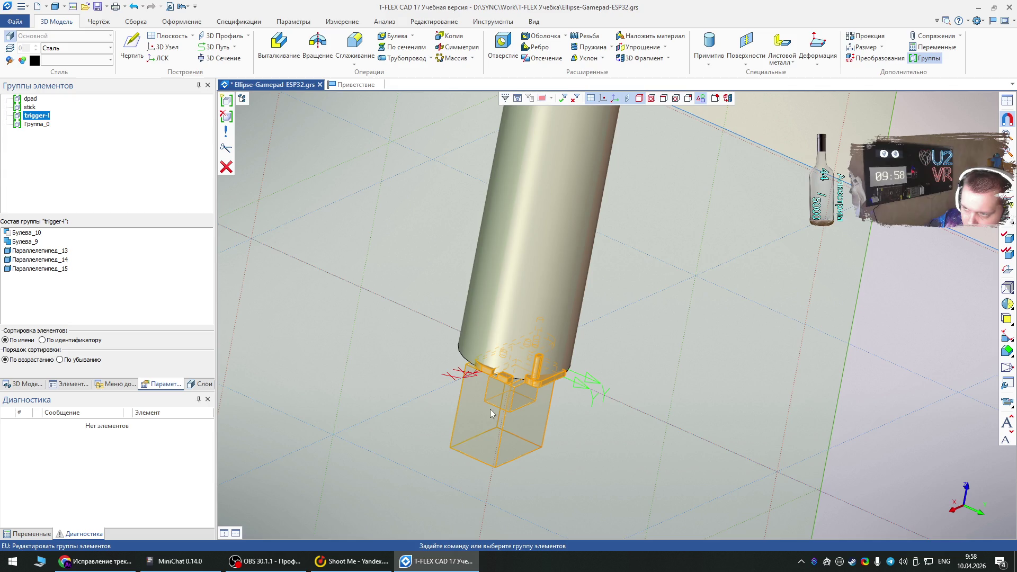
{"action": "left_click", "coordinate": [226, 167]}
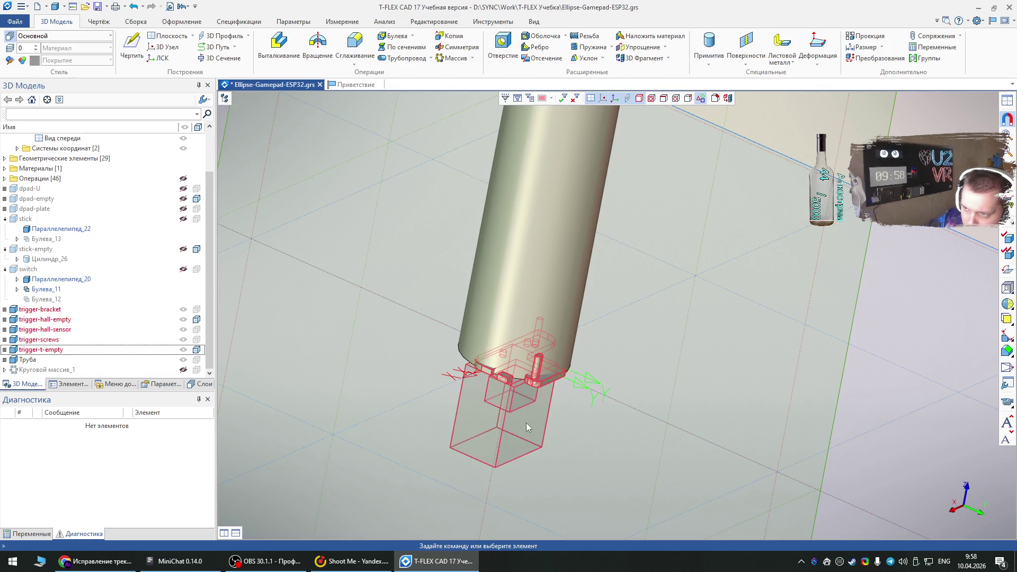
{"action": "right_click", "coordinate": [501, 406]}
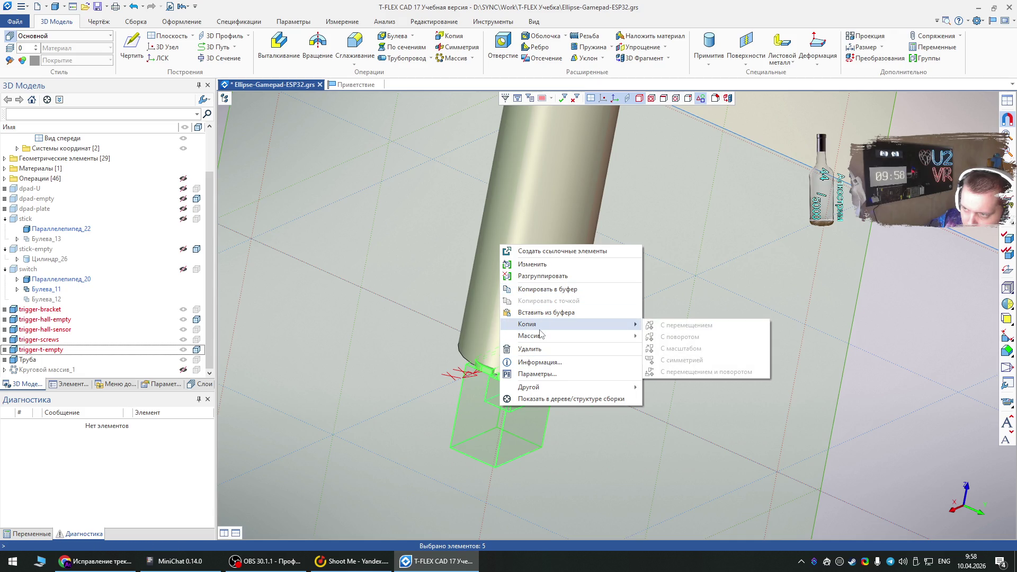
{"action": "mouse_move", "coordinate": [538, 390]}
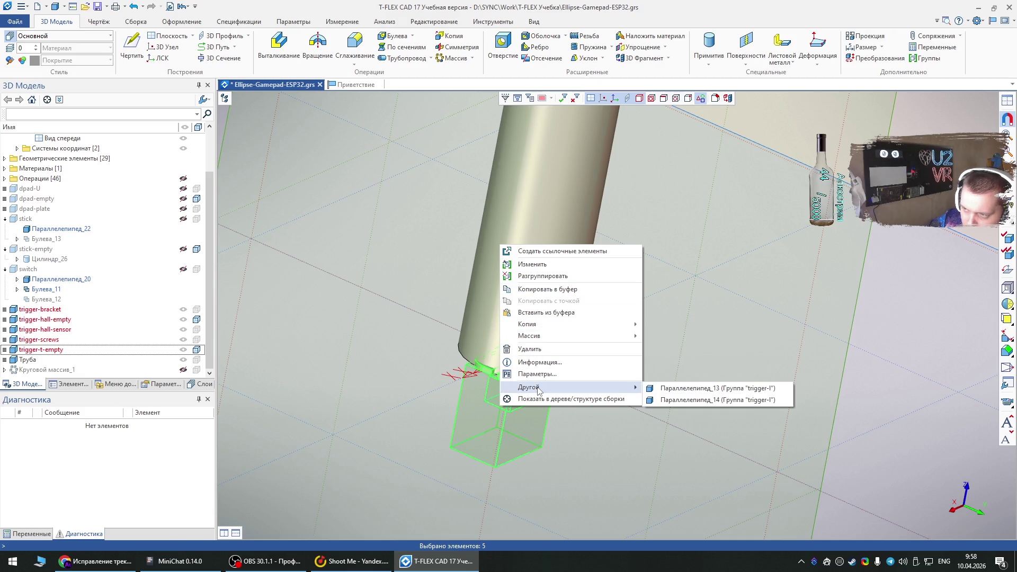
{"action": "left_click", "coordinate": [374, 380]}
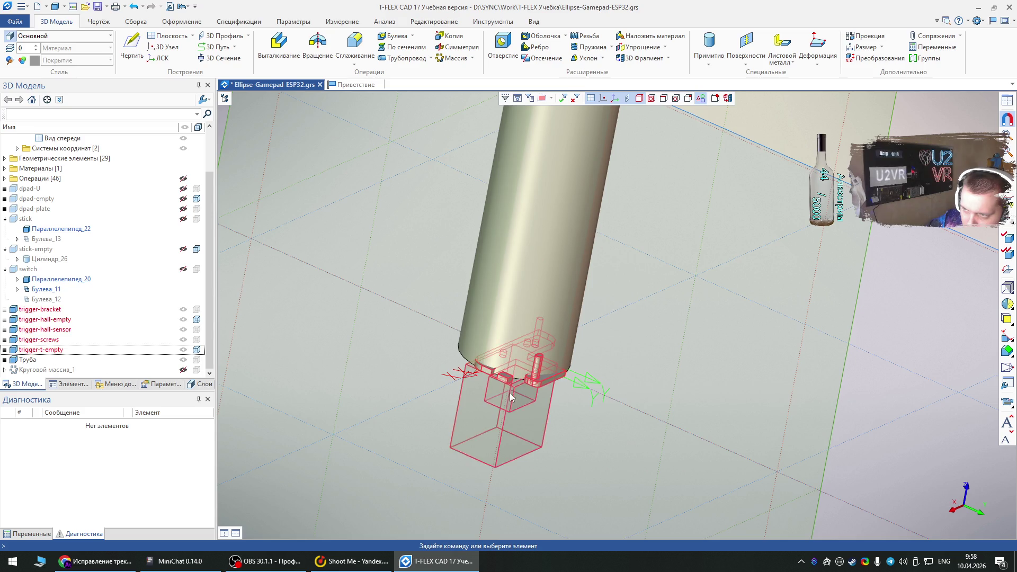
{"action": "left_click", "coordinate": [487, 430]}
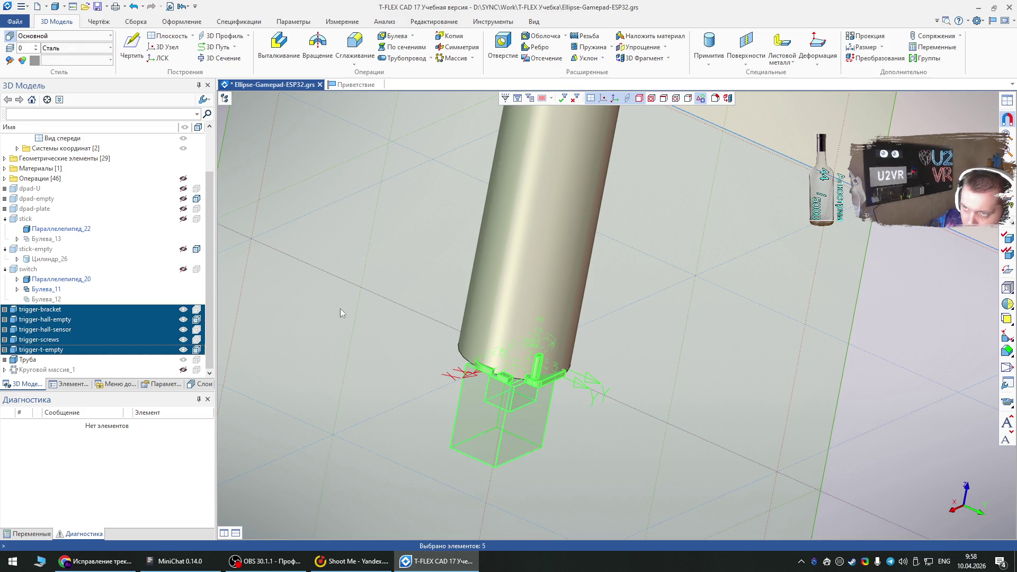
{"action": "right_click", "coordinate": [462, 424]}
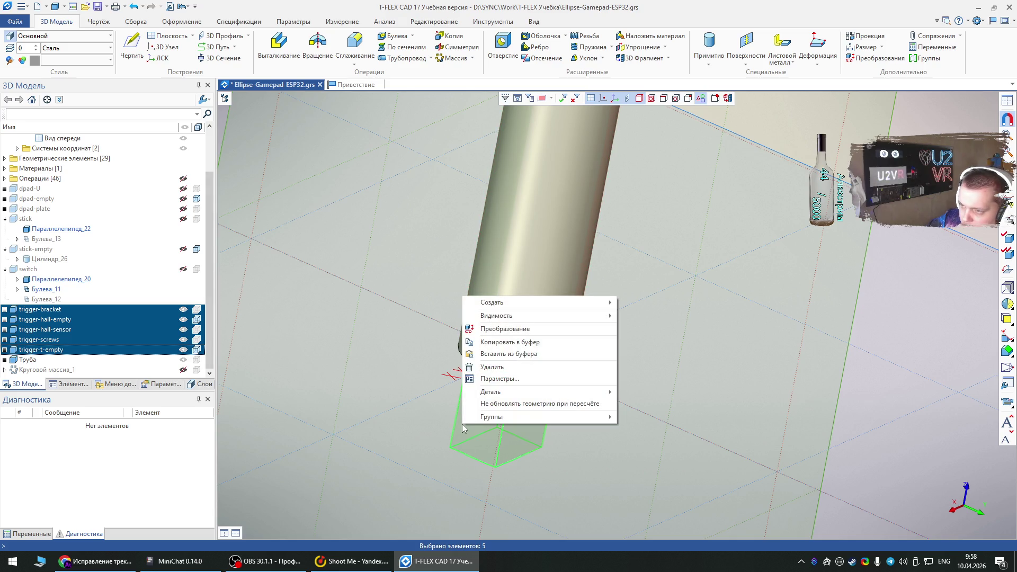
Step: Try moving the trigger bodies right with Преобразование, cancel, and reselect them
{"action": "left_click", "coordinate": [492, 328]}
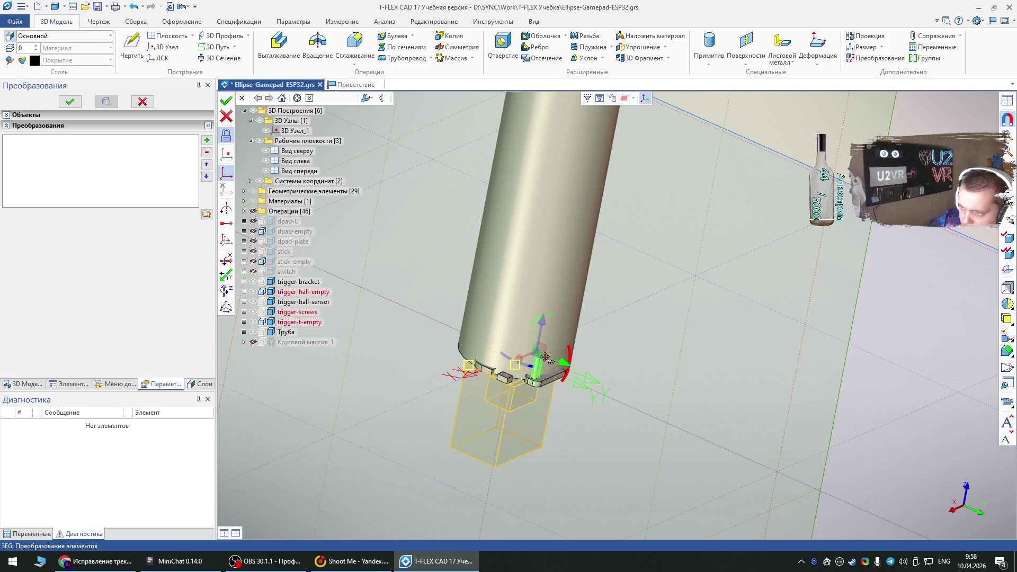
{"action": "left_click_drag", "start_coordinate": [542, 350], "coordinate": [660, 308]}
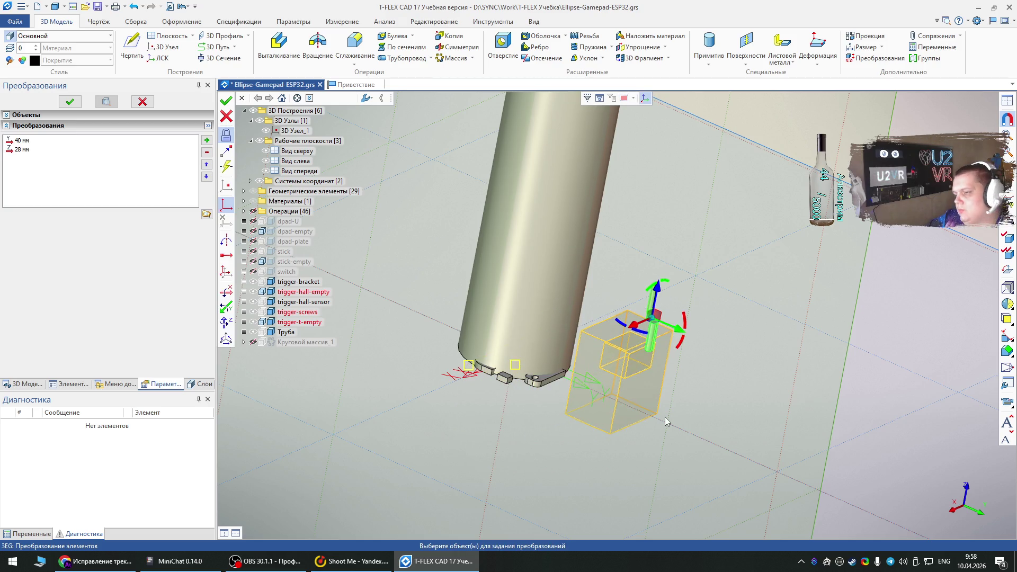
{"action": "key", "text": "Escape"}
{"action": "left_click", "coordinate": [537, 388]}
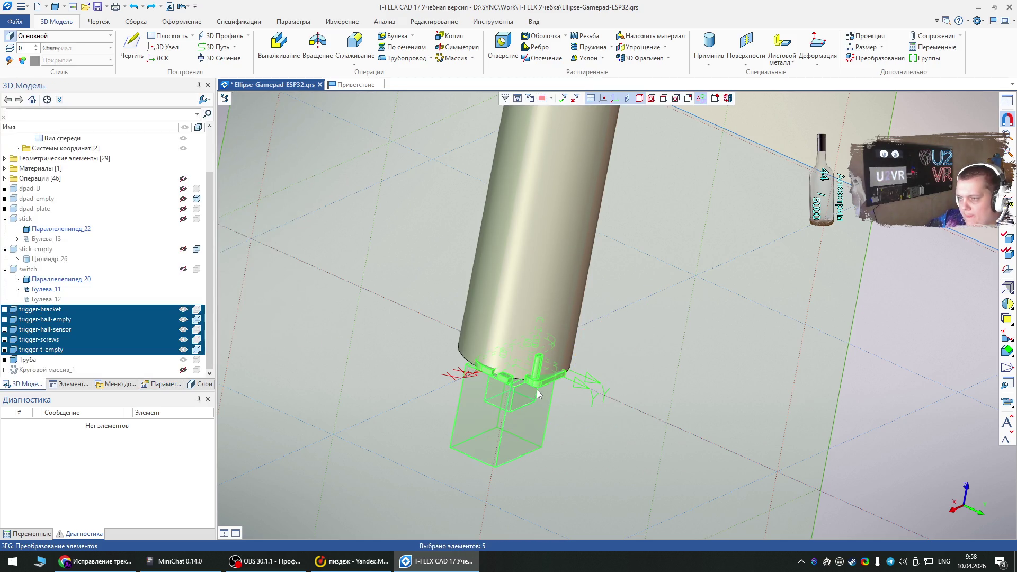
Step: Shift the trigger bodies 44 mm down-right with Преобразование and finish the transformation
{"action": "right_click", "coordinate": [539, 387]}
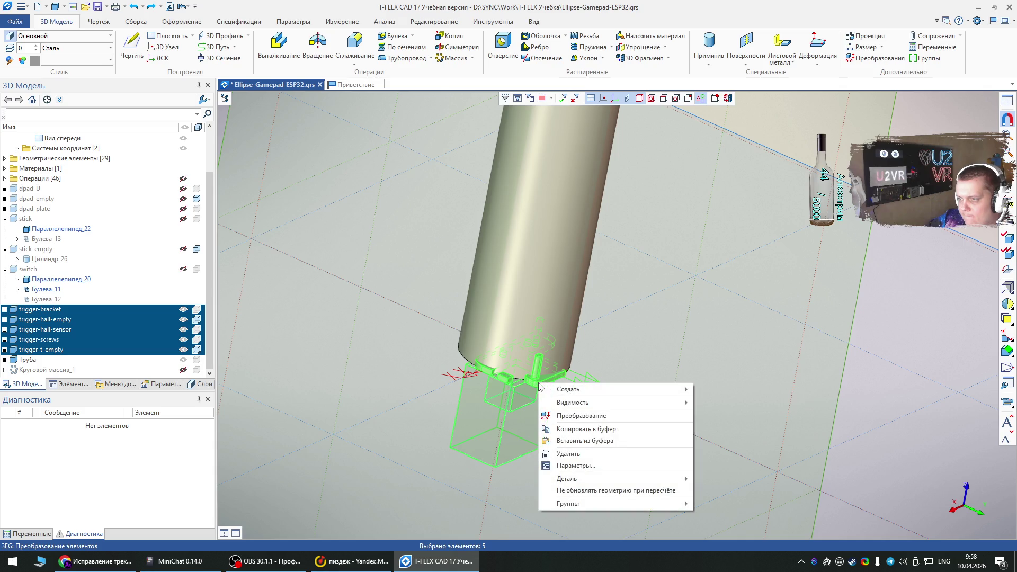
{"action": "left_click", "coordinate": [568, 415]}
{"action": "left_click_drag", "start_coordinate": [564, 364], "coordinate": [682, 382]}
{"action": "left_click", "coordinate": [679, 393]}
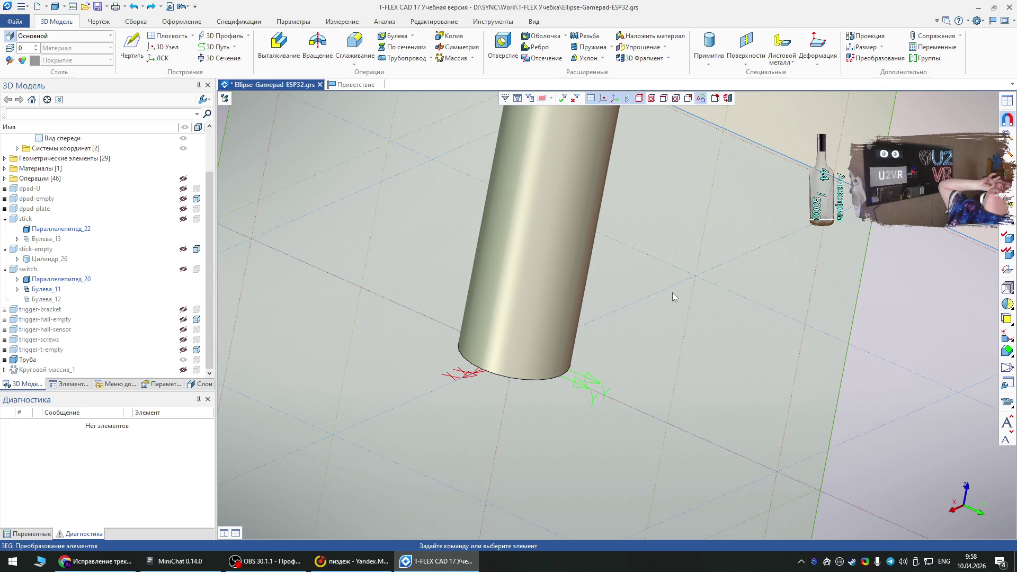
{"action": "right_click", "coordinate": [21, 301]}
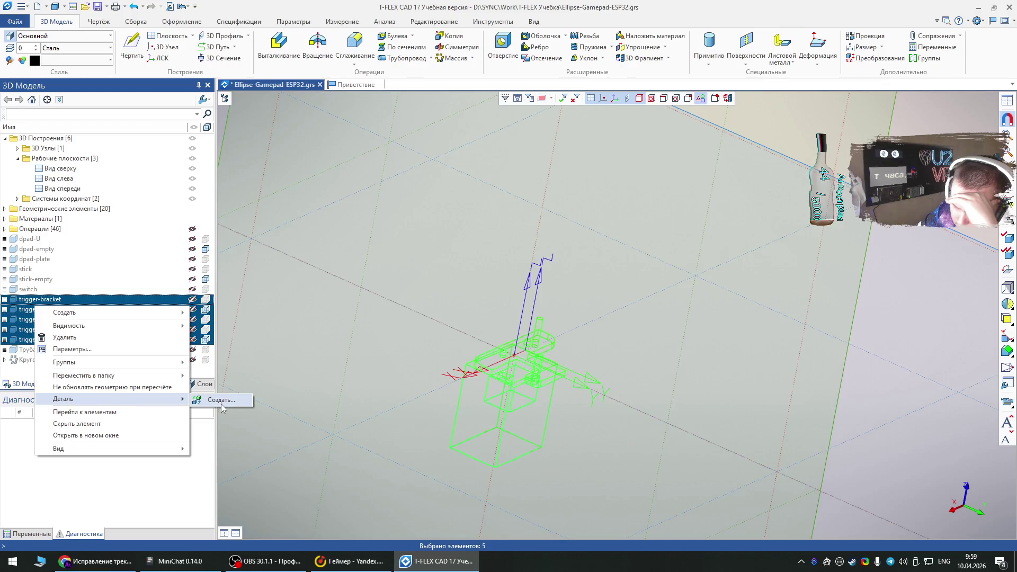
Step: Create a new 3D part from the trigger bodies with designation and name 'trigger'
{"action": "left_click", "coordinate": [228, 403]}
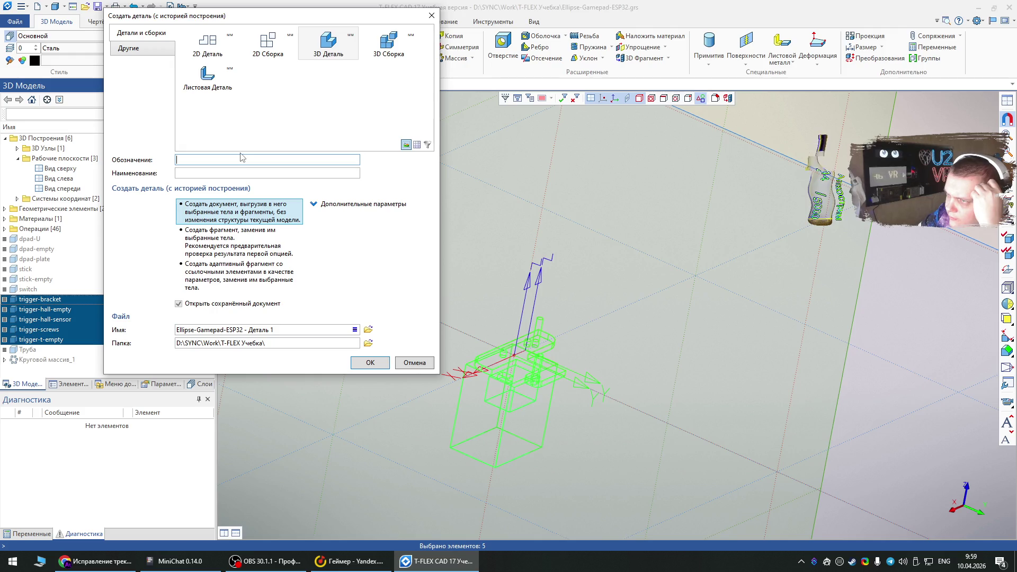
{"action": "type", "text": "trigger"}
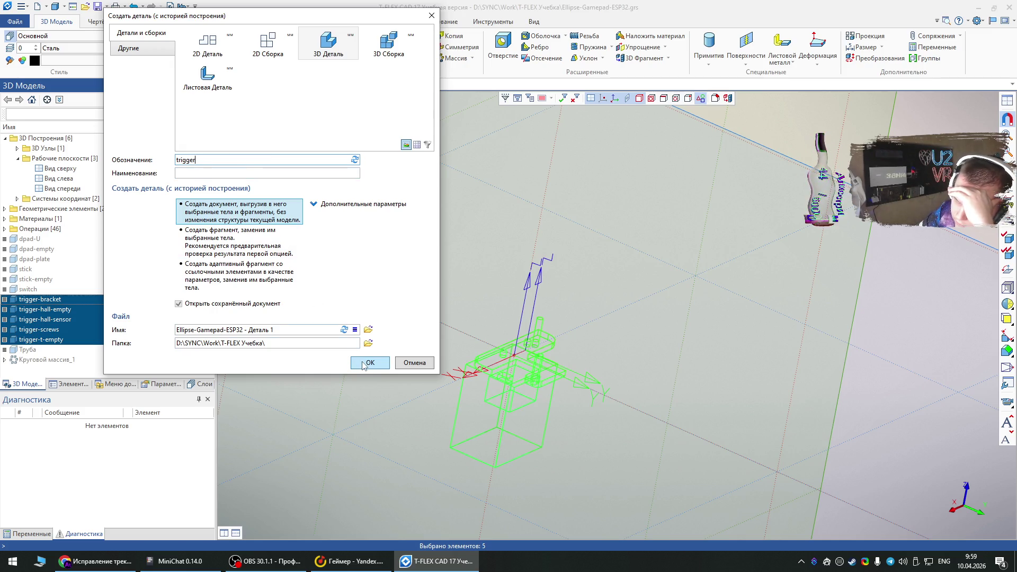
{"action": "left_click_drag", "start_coordinate": [230, 164], "coordinate": [150, 159]}
{"action": "key", "text": "ctrl+c"}
{"action": "left_click", "coordinate": [202, 174]}
{"action": "key", "text": "ctrl+v"}
{"action": "left_click", "coordinate": [369, 364]}
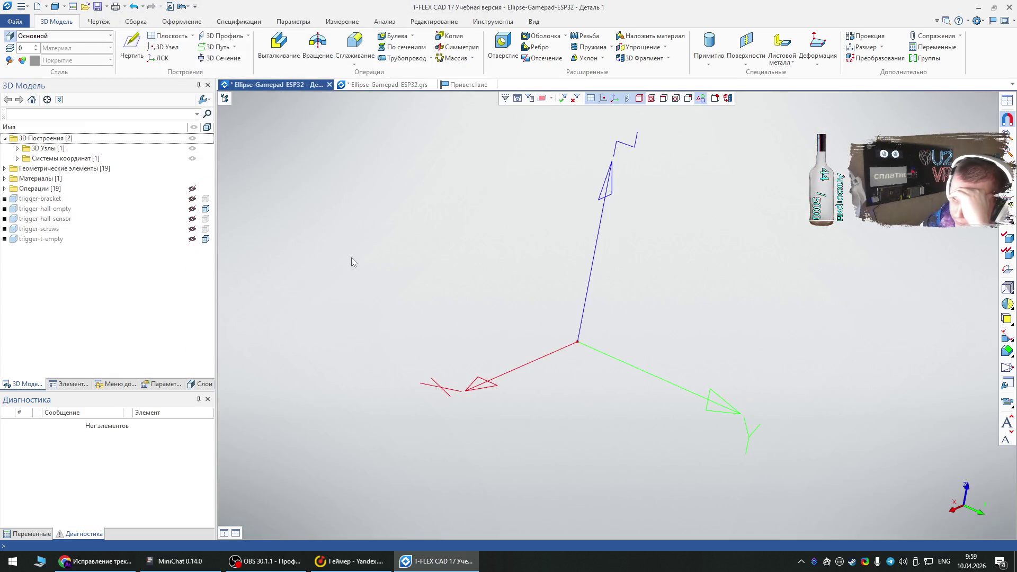
{"action": "left_click", "coordinate": [456, 85]}
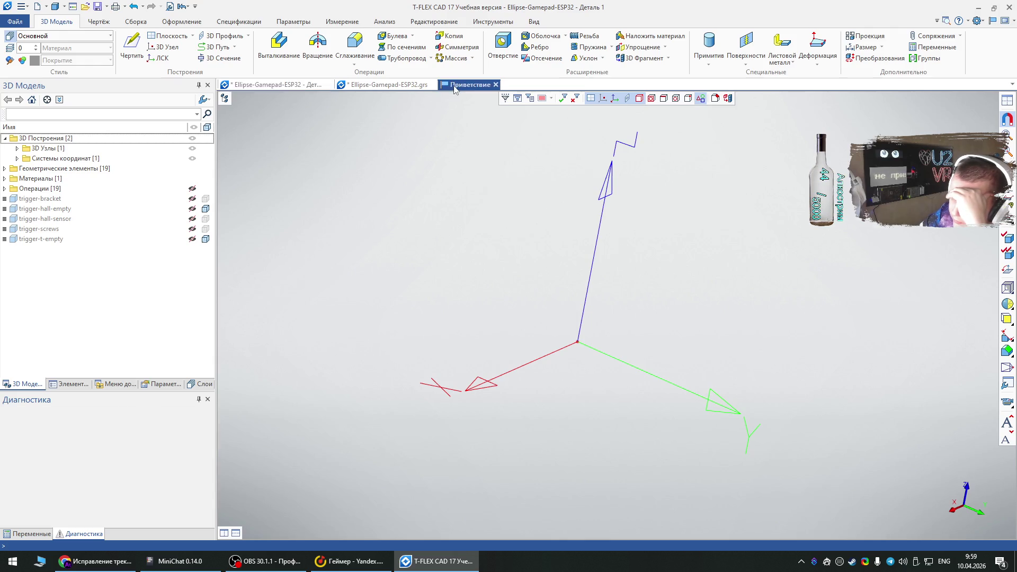